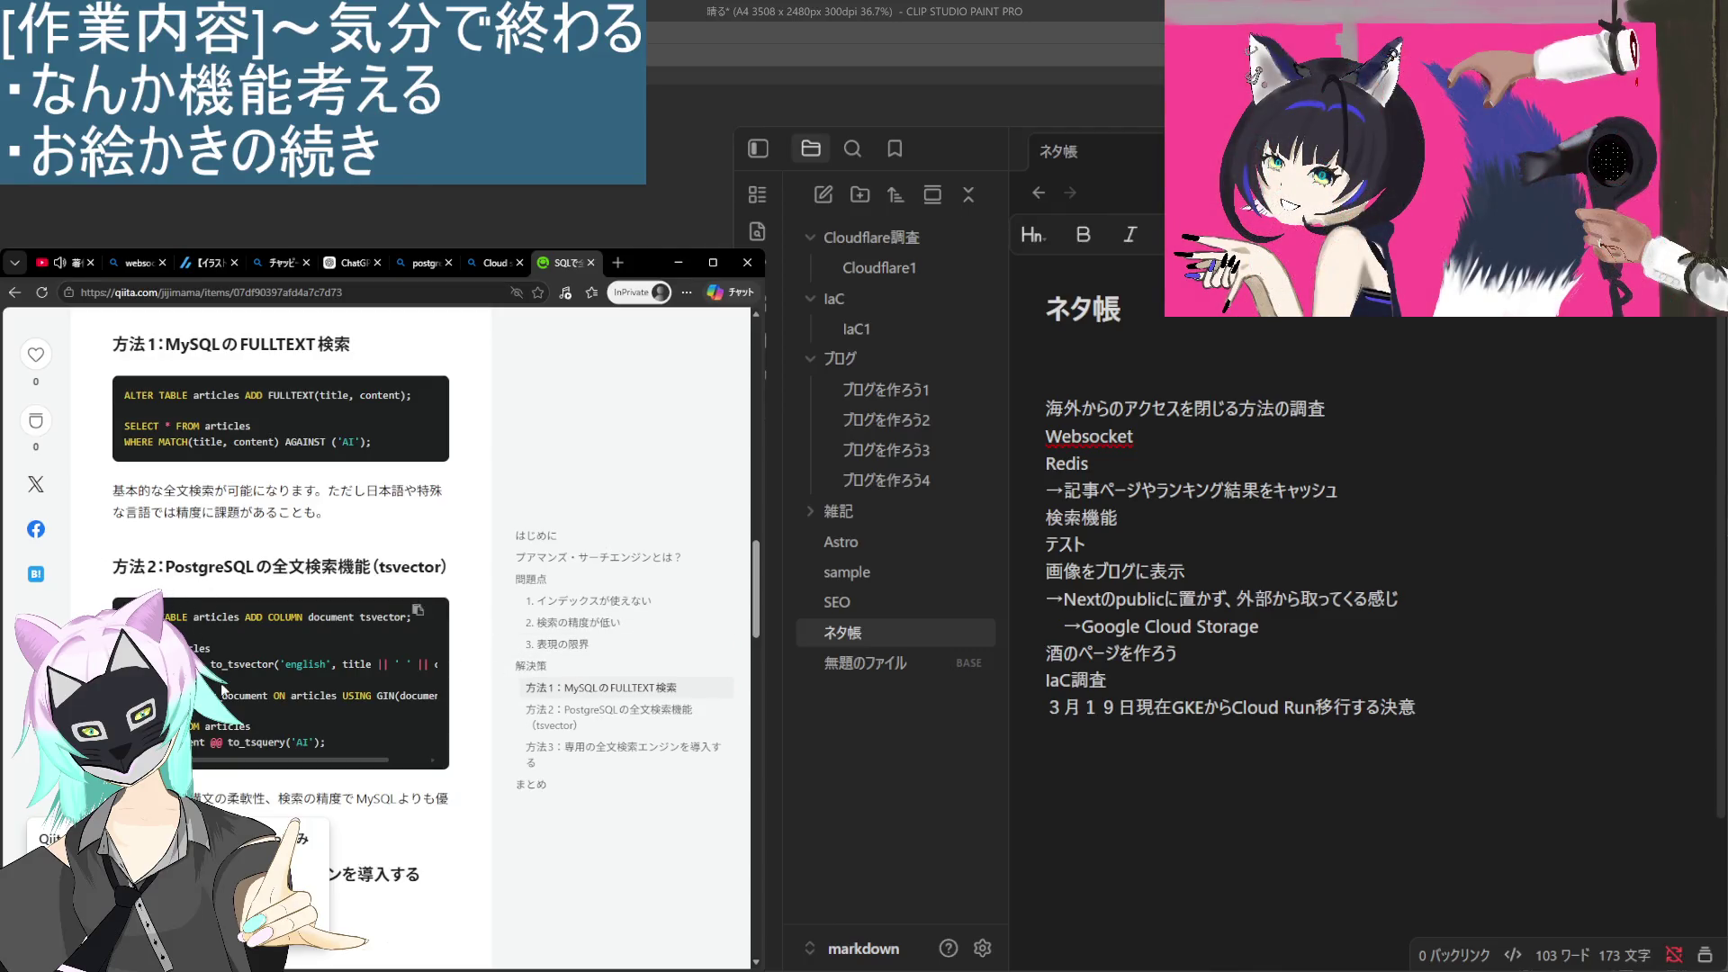
Read the Qiita article down to the まとめ comparison table, briefly highlighting the PostgreSQL-versus-MySQL sentence.
{"action": "scroll", "coordinate": [259, 732], "scroll_direction": "down", "scroll_amount": 1}
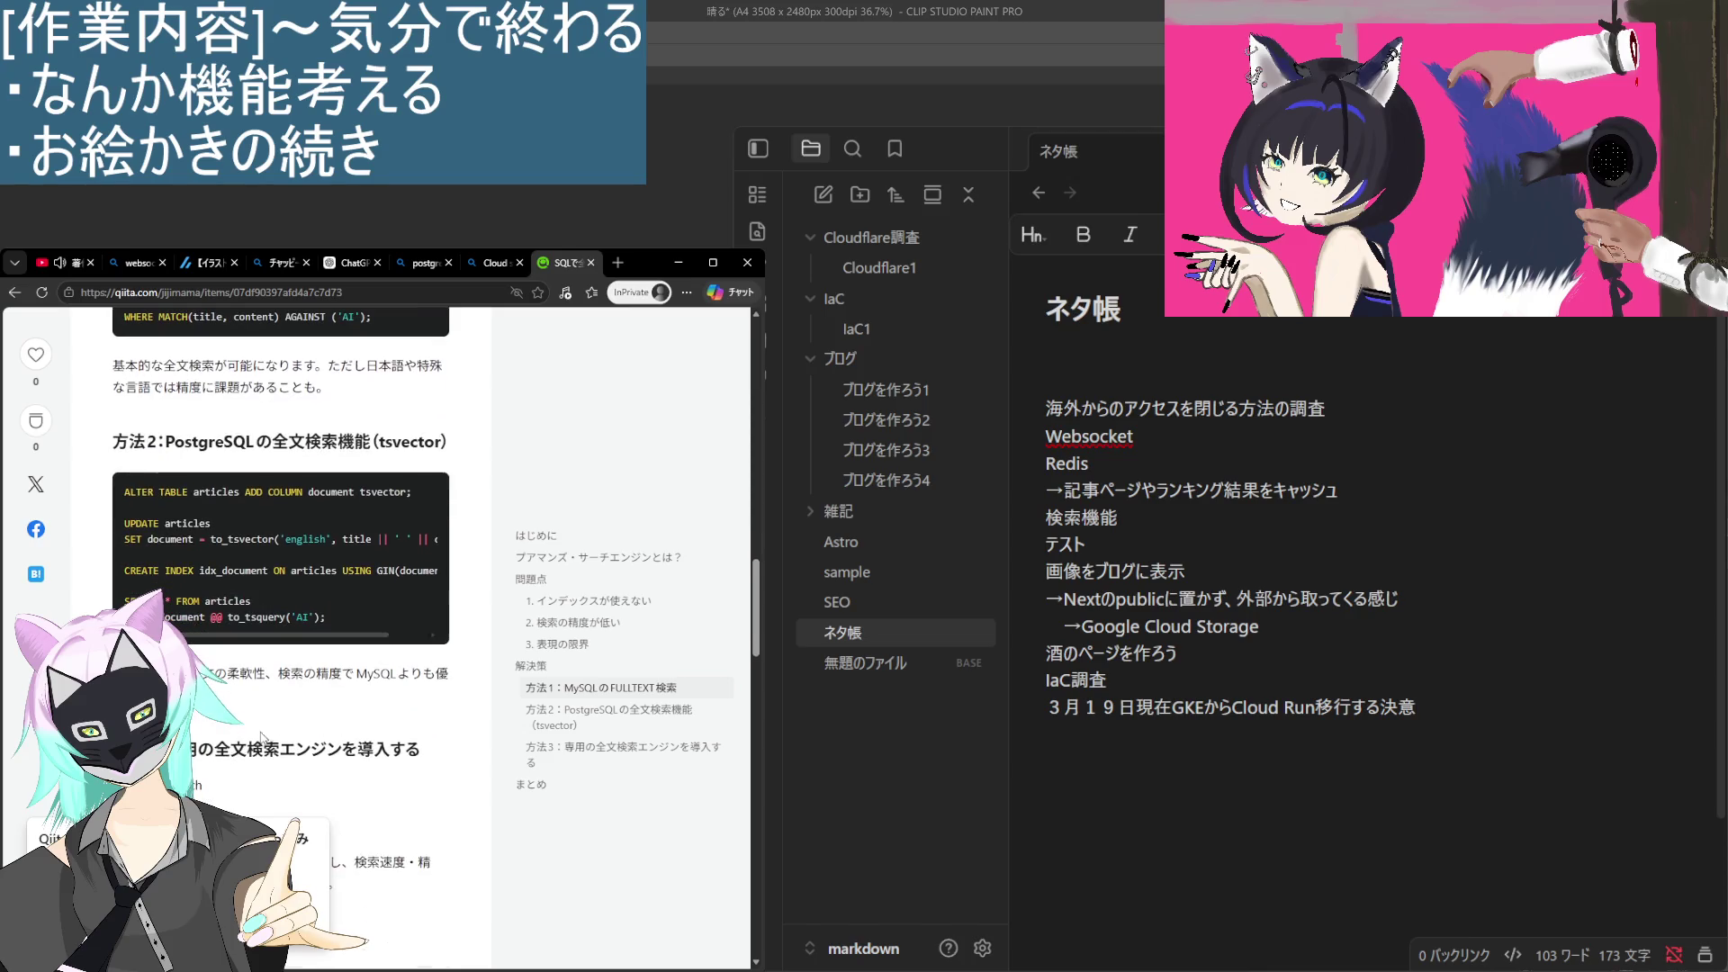
{"action": "left_click_drag", "start_coordinate": [117, 673], "coordinate": [479, 695]}
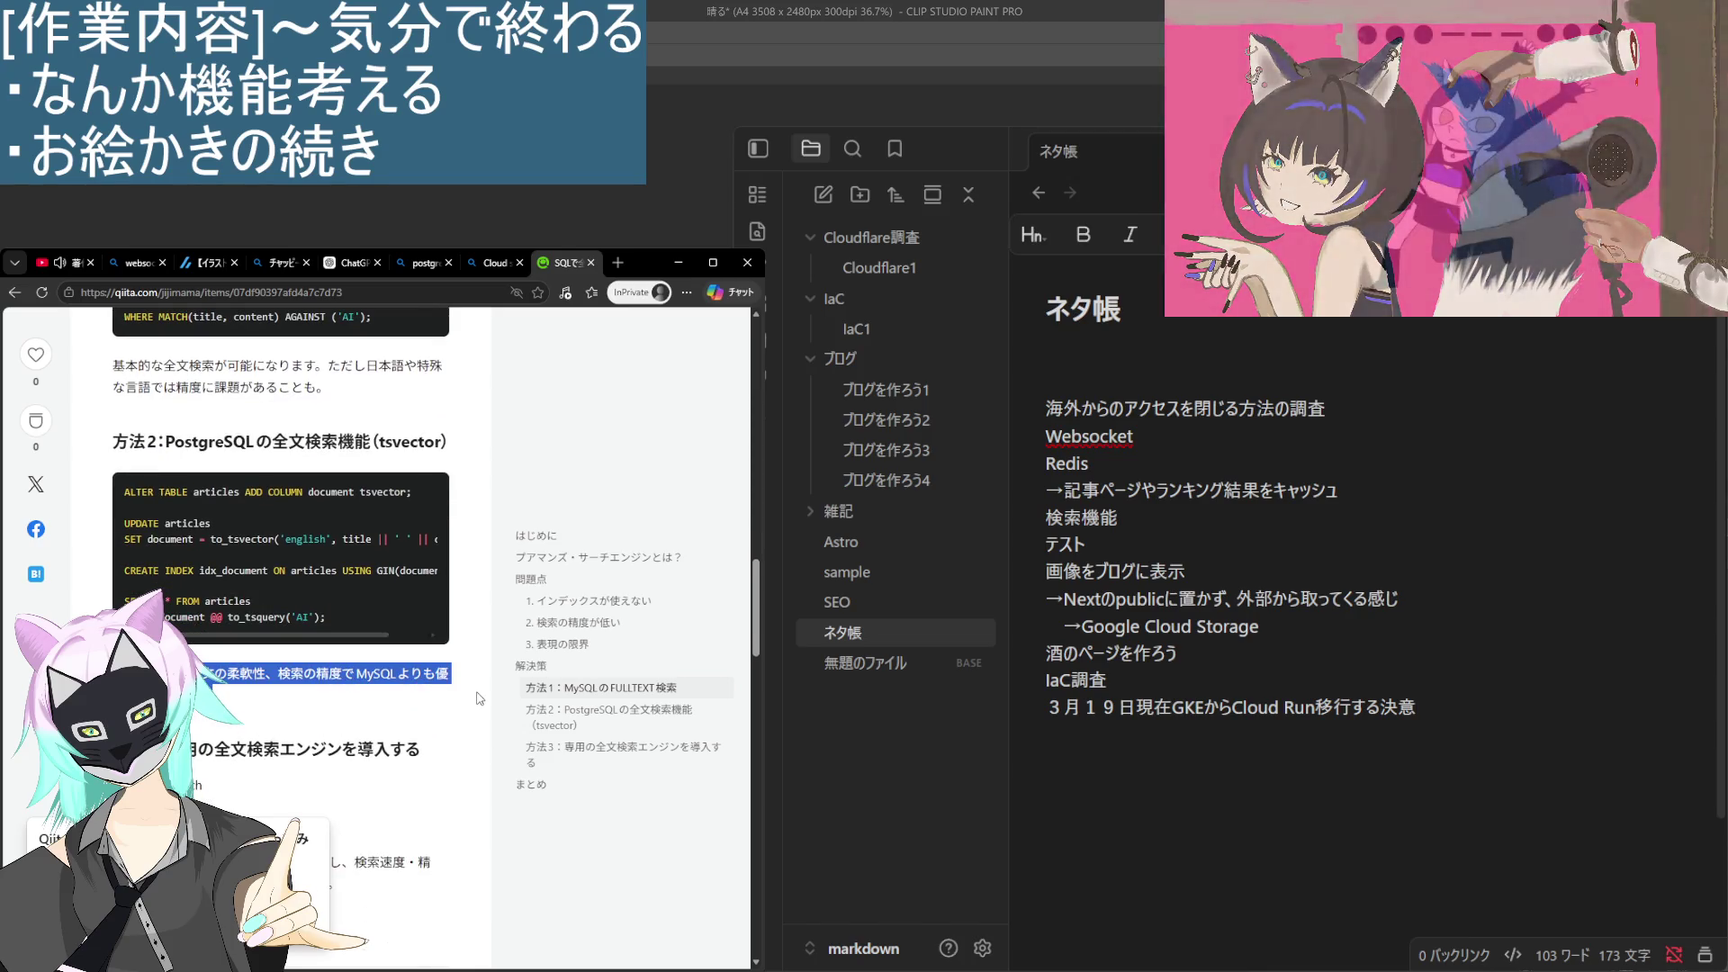
{"action": "left_click", "coordinate": [448, 691]}
{"action": "scroll", "coordinate": [445, 689], "scroll_direction": "down", "scroll_amount": 1}
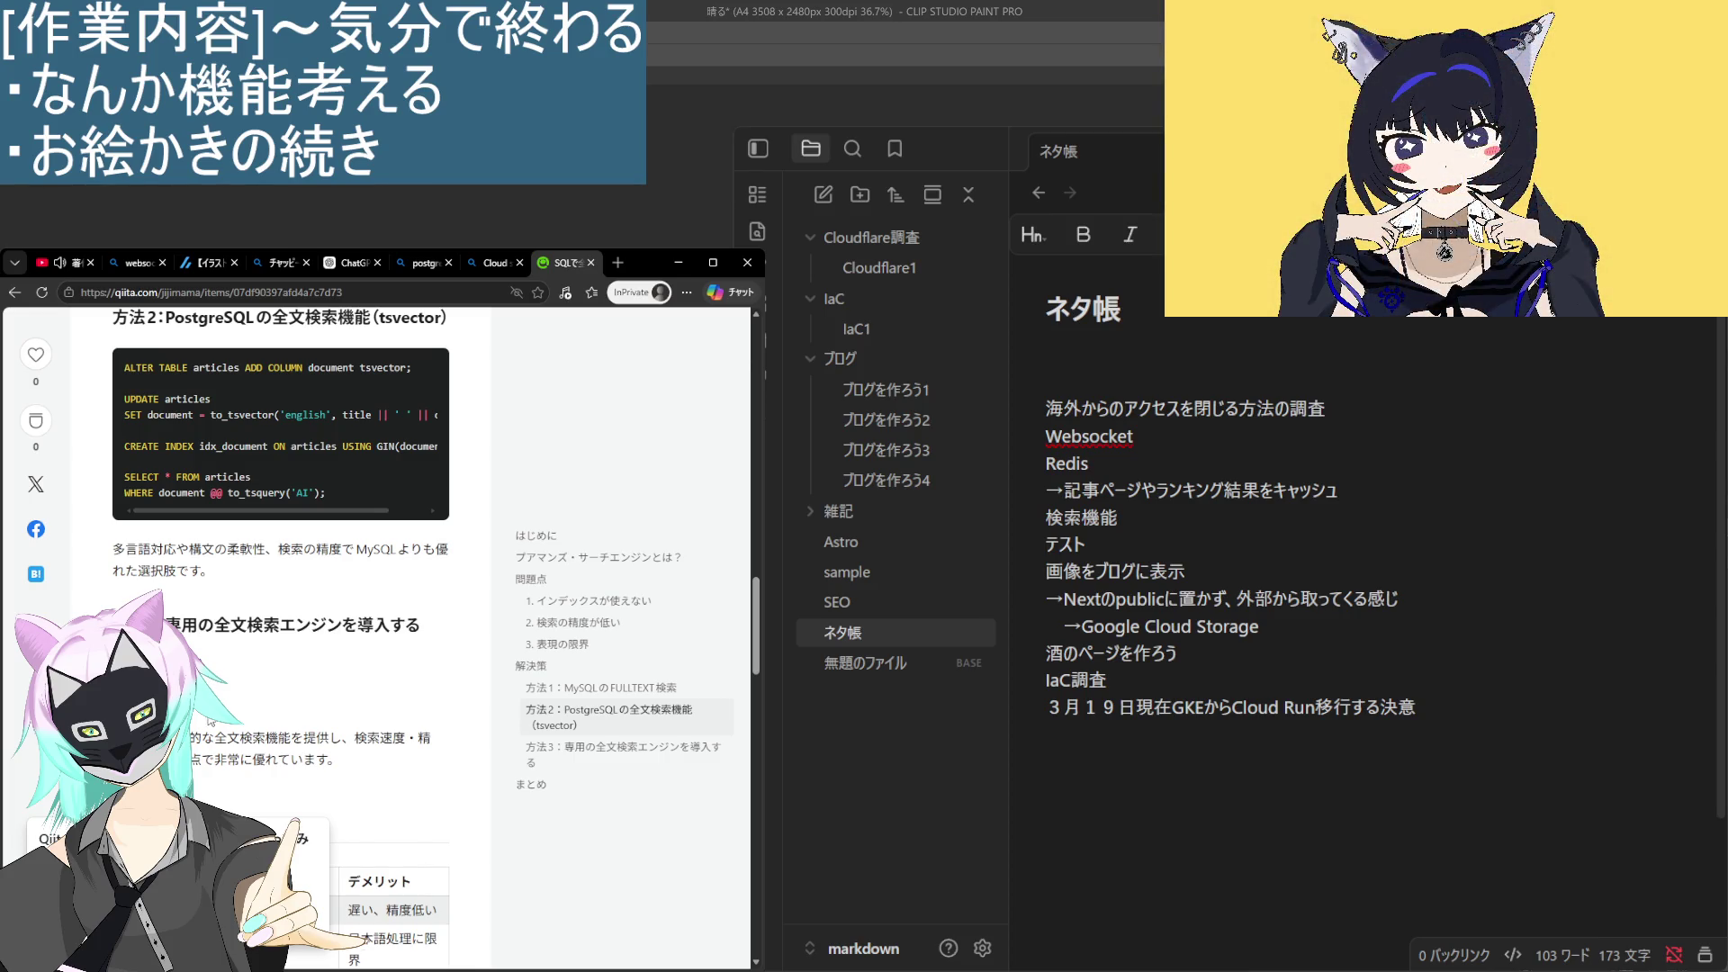
{"action": "scroll", "coordinate": [279, 630], "scroll_direction": "down", "scroll_amount": 4}
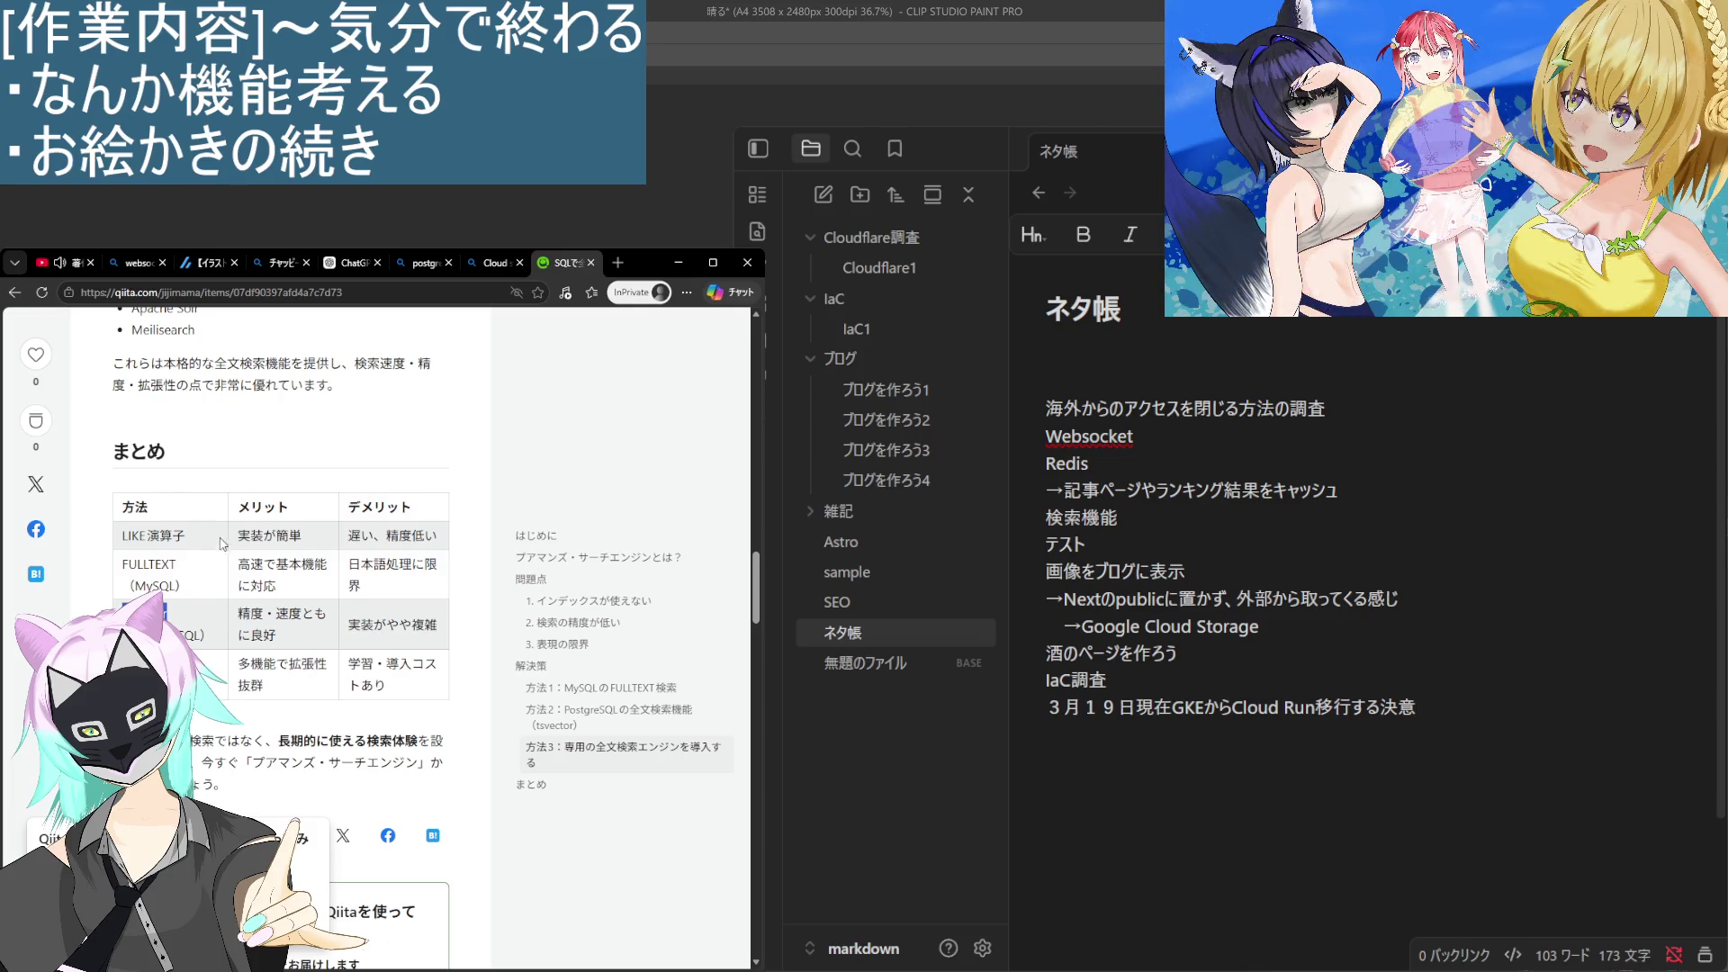
Replace 全文検索 with Tsvector in the Bing query and search 'Cloud sql Tsvector'.
{"action": "left_click", "coordinate": [495, 263]}
{"action": "scroll", "coordinate": [257, 561], "scroll_direction": "up", "scroll_amount": 10}
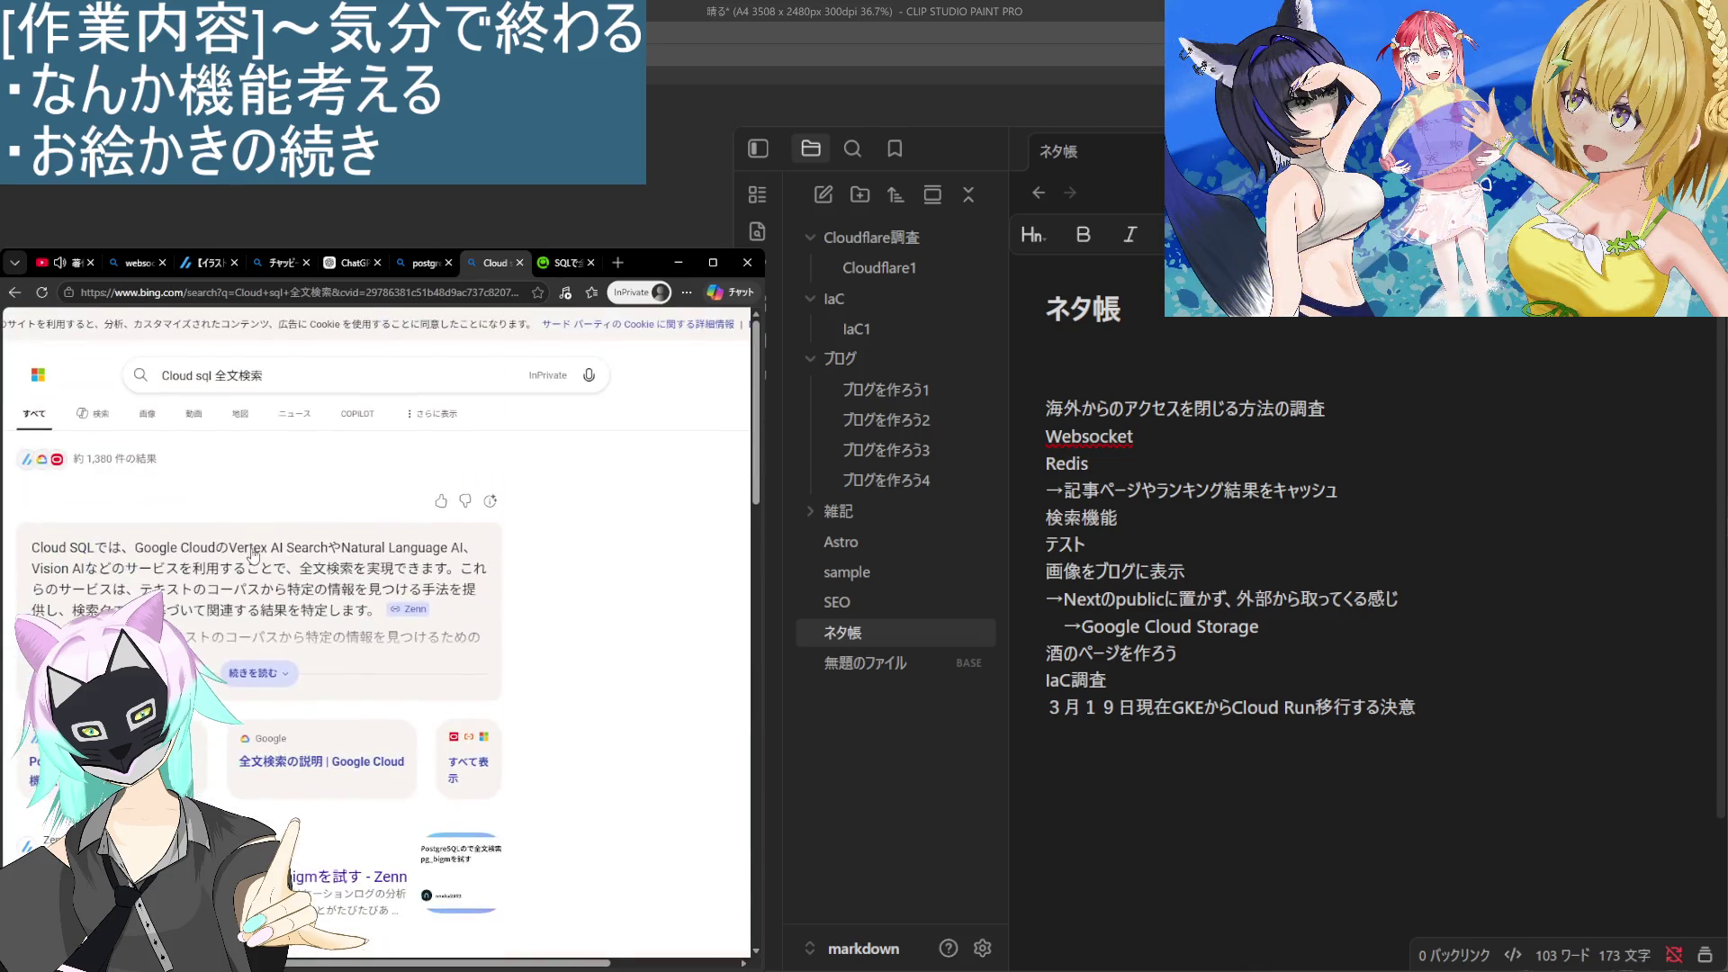
{"action": "left_click_drag", "start_coordinate": [214, 375], "coordinate": [226, 375]}
{"action": "double_click", "coordinate": [248, 379]}
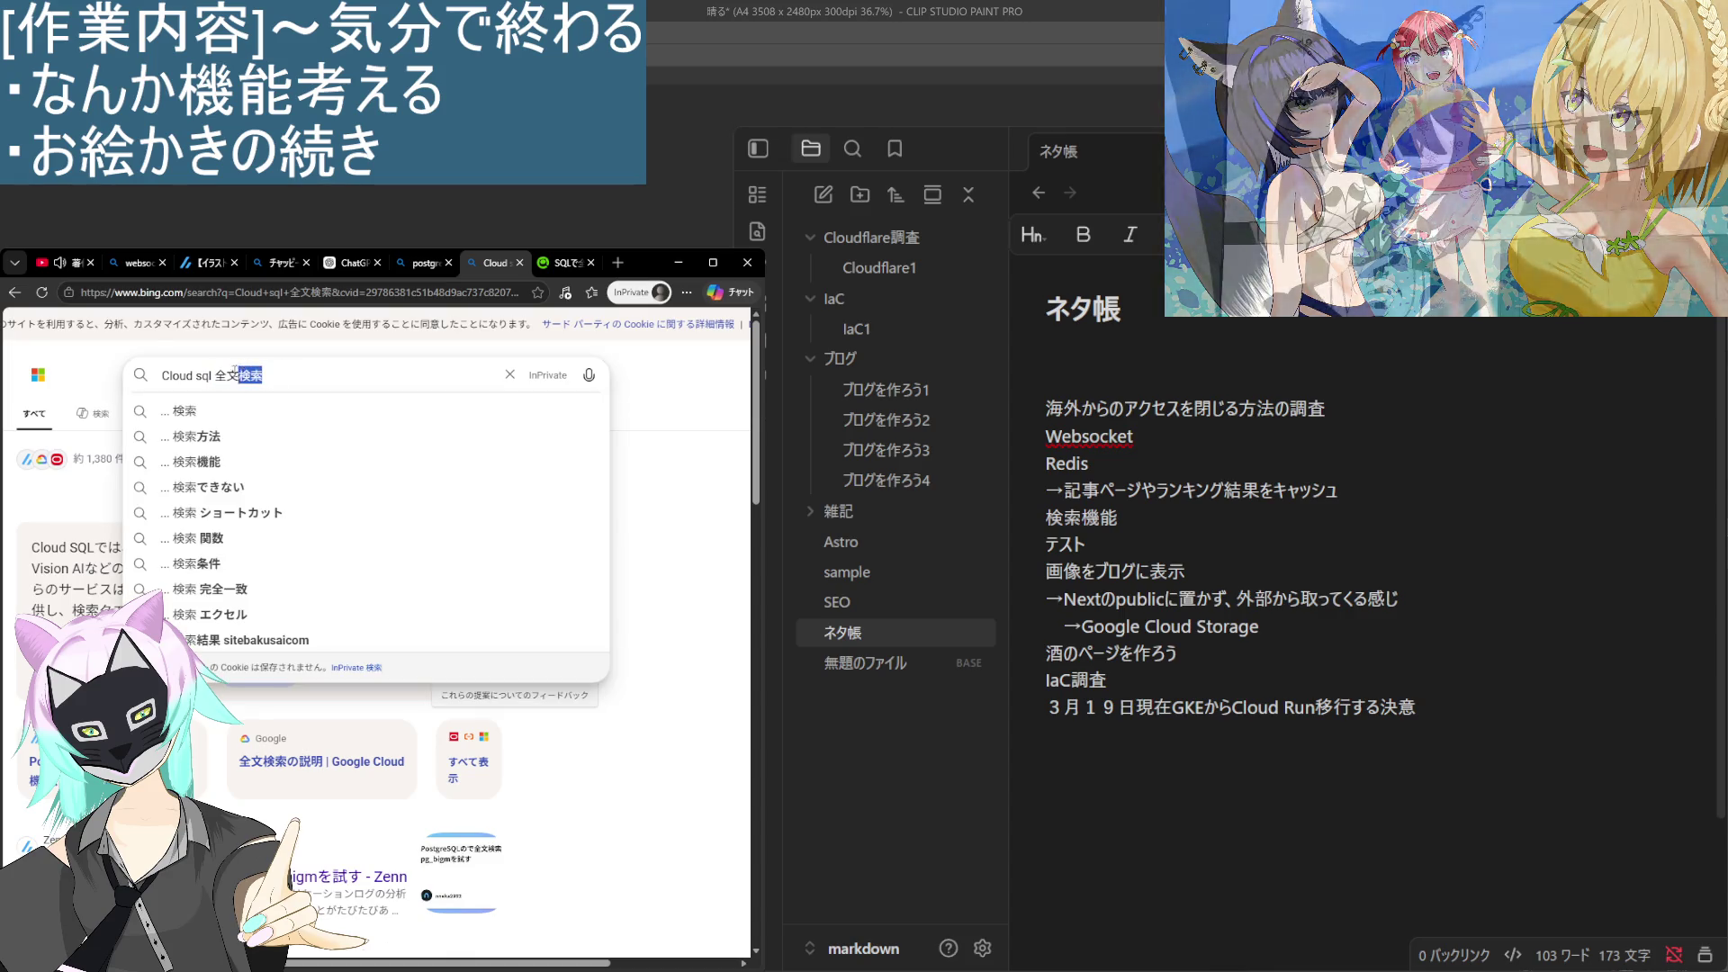
{"action": "type", "text": "Tz"}
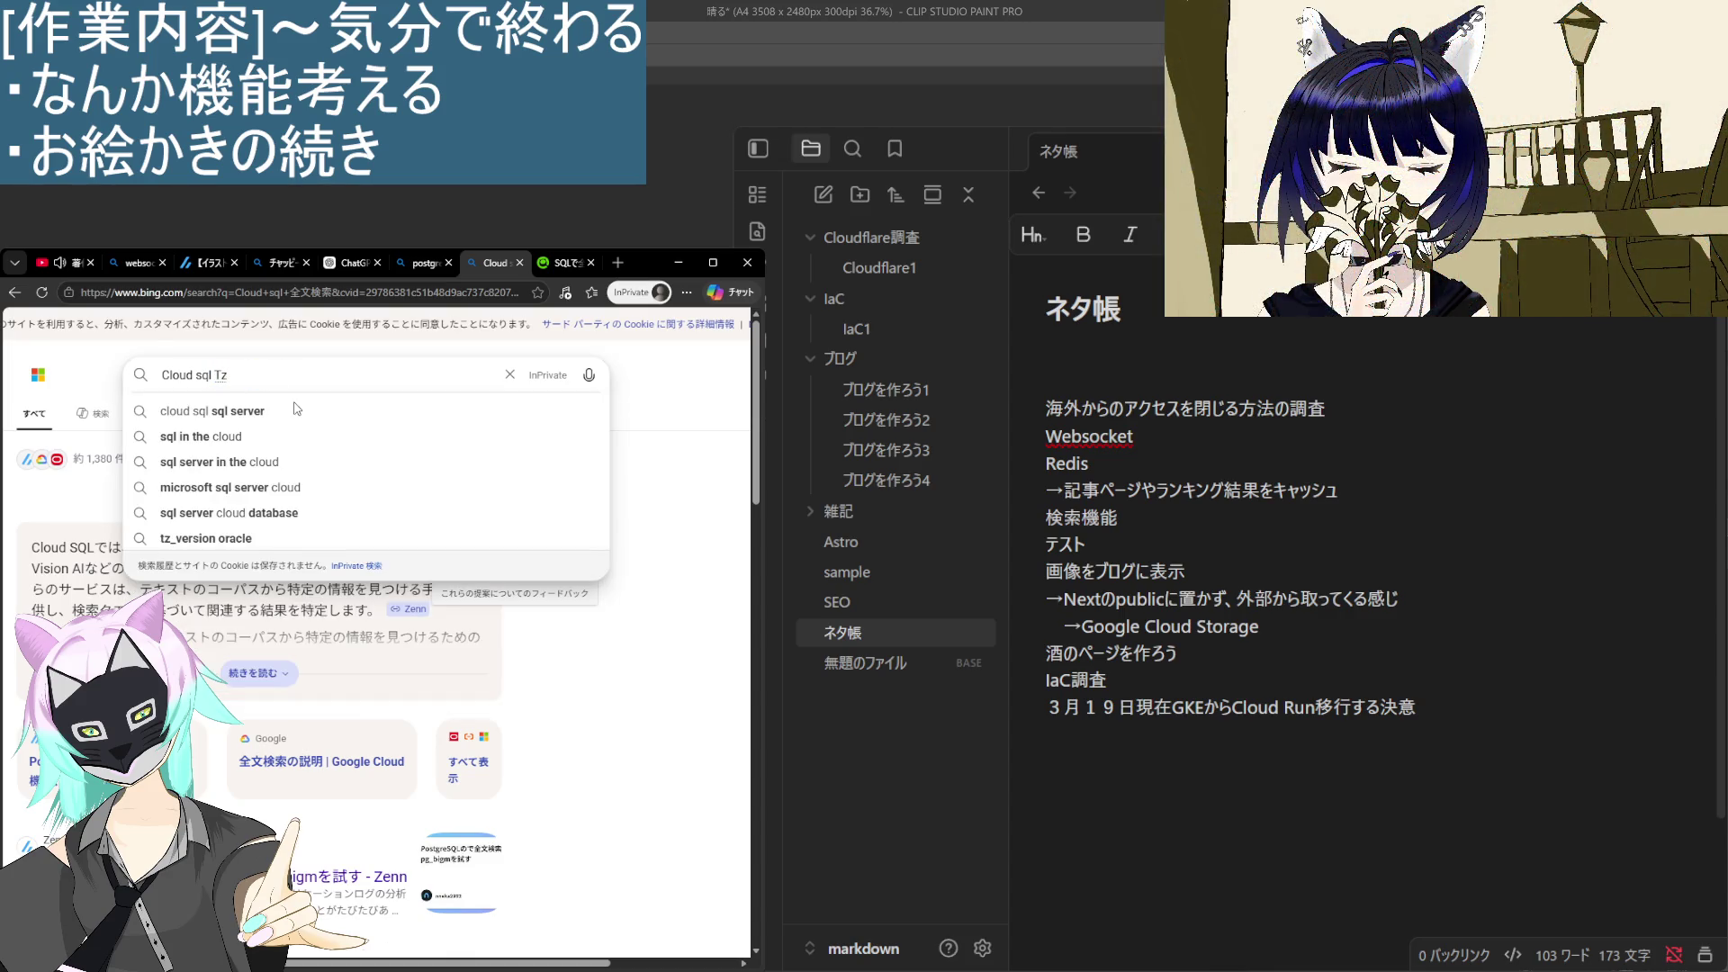
{"action": "key", "text": "BackSpace"}
{"action": "type", "text": "S"}
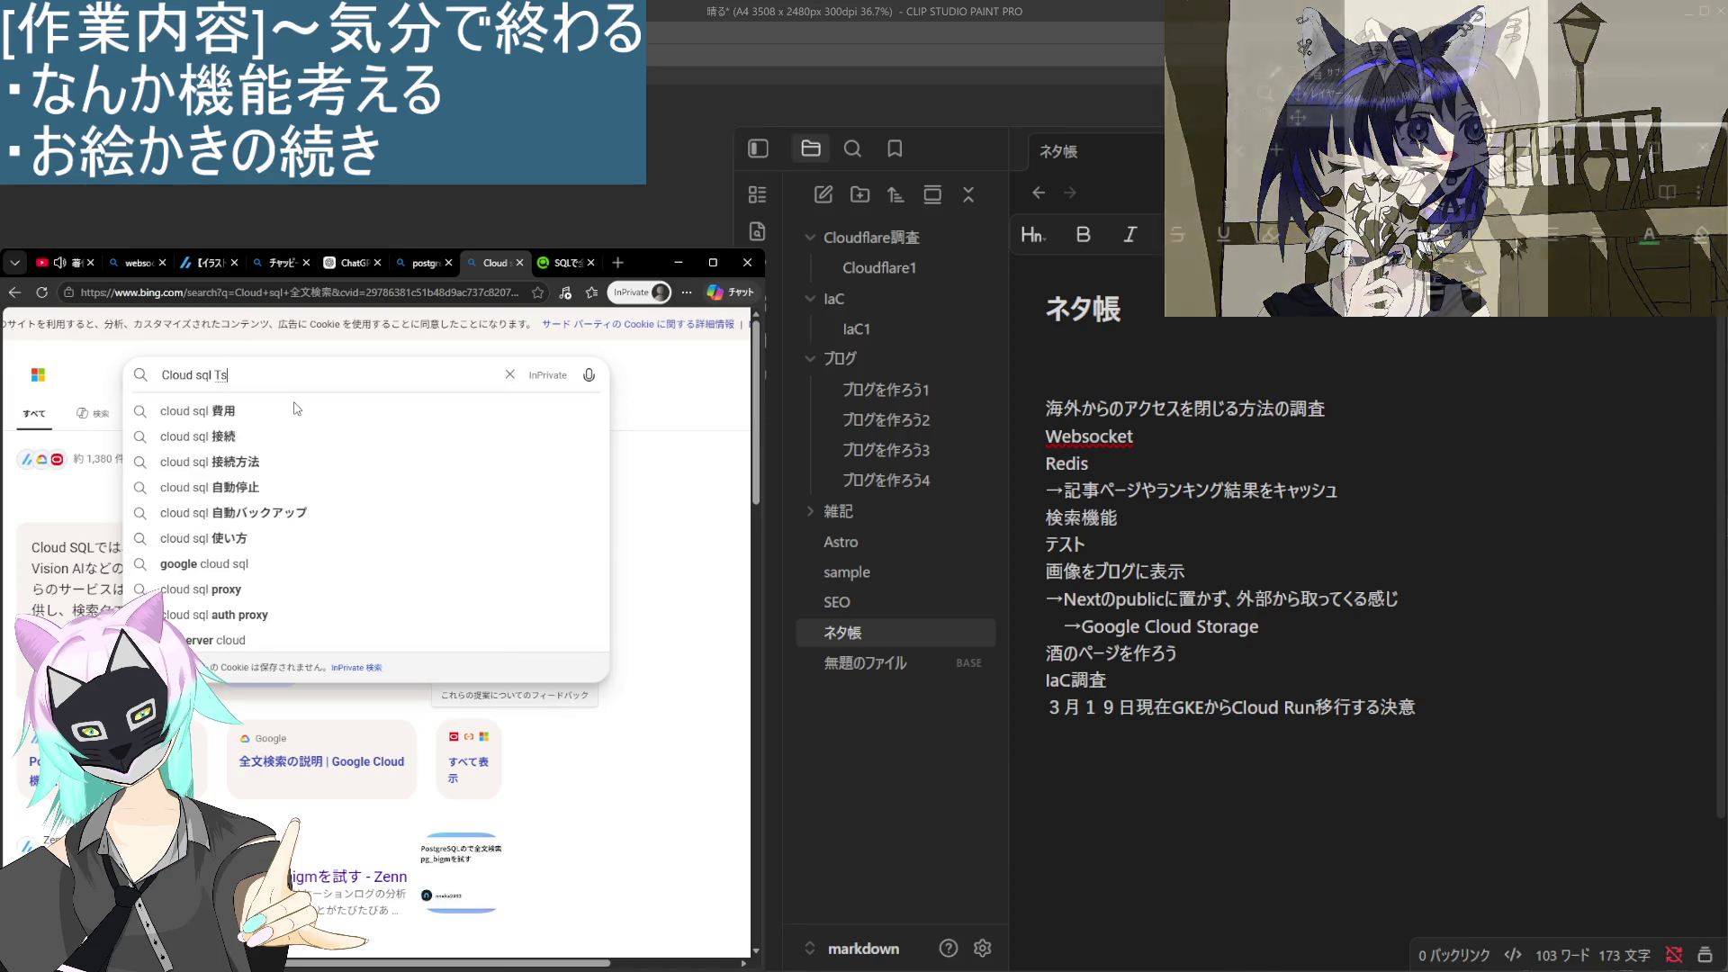
{"action": "key", "text": "BackSpace"}
{"action": "type", "text": "sv"}
{"action": "type", "text": "er"}
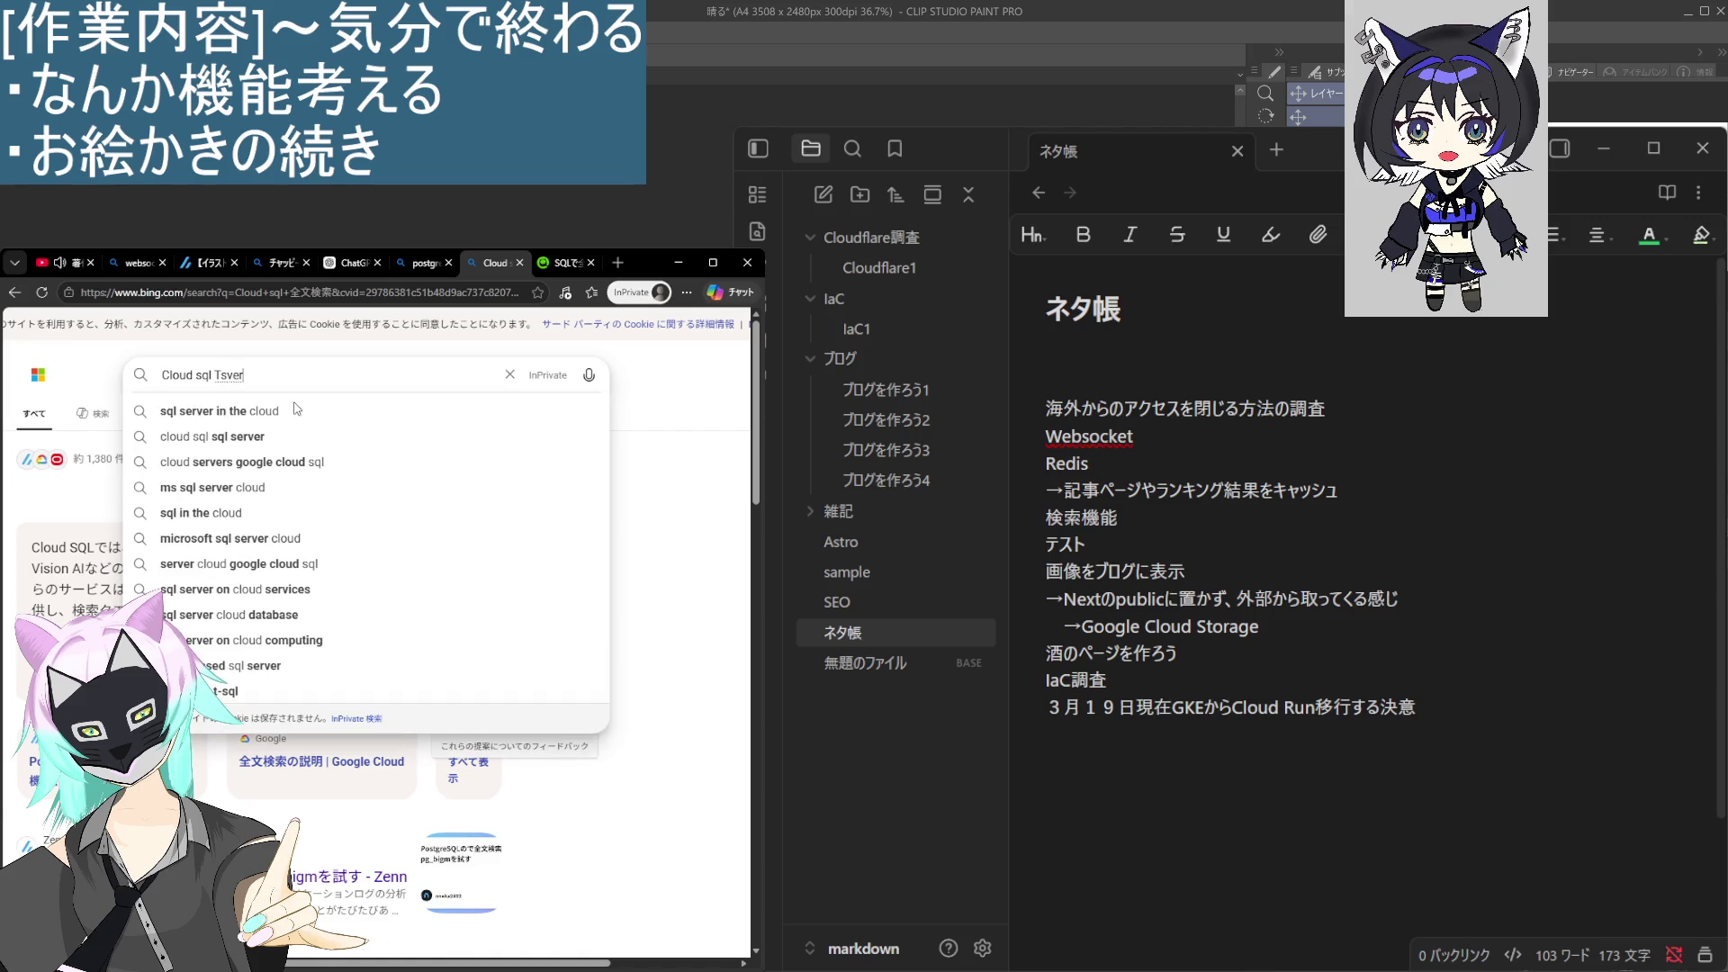
{"action": "key", "text": "BackSpace"}
{"action": "type", "text": "ctor"}
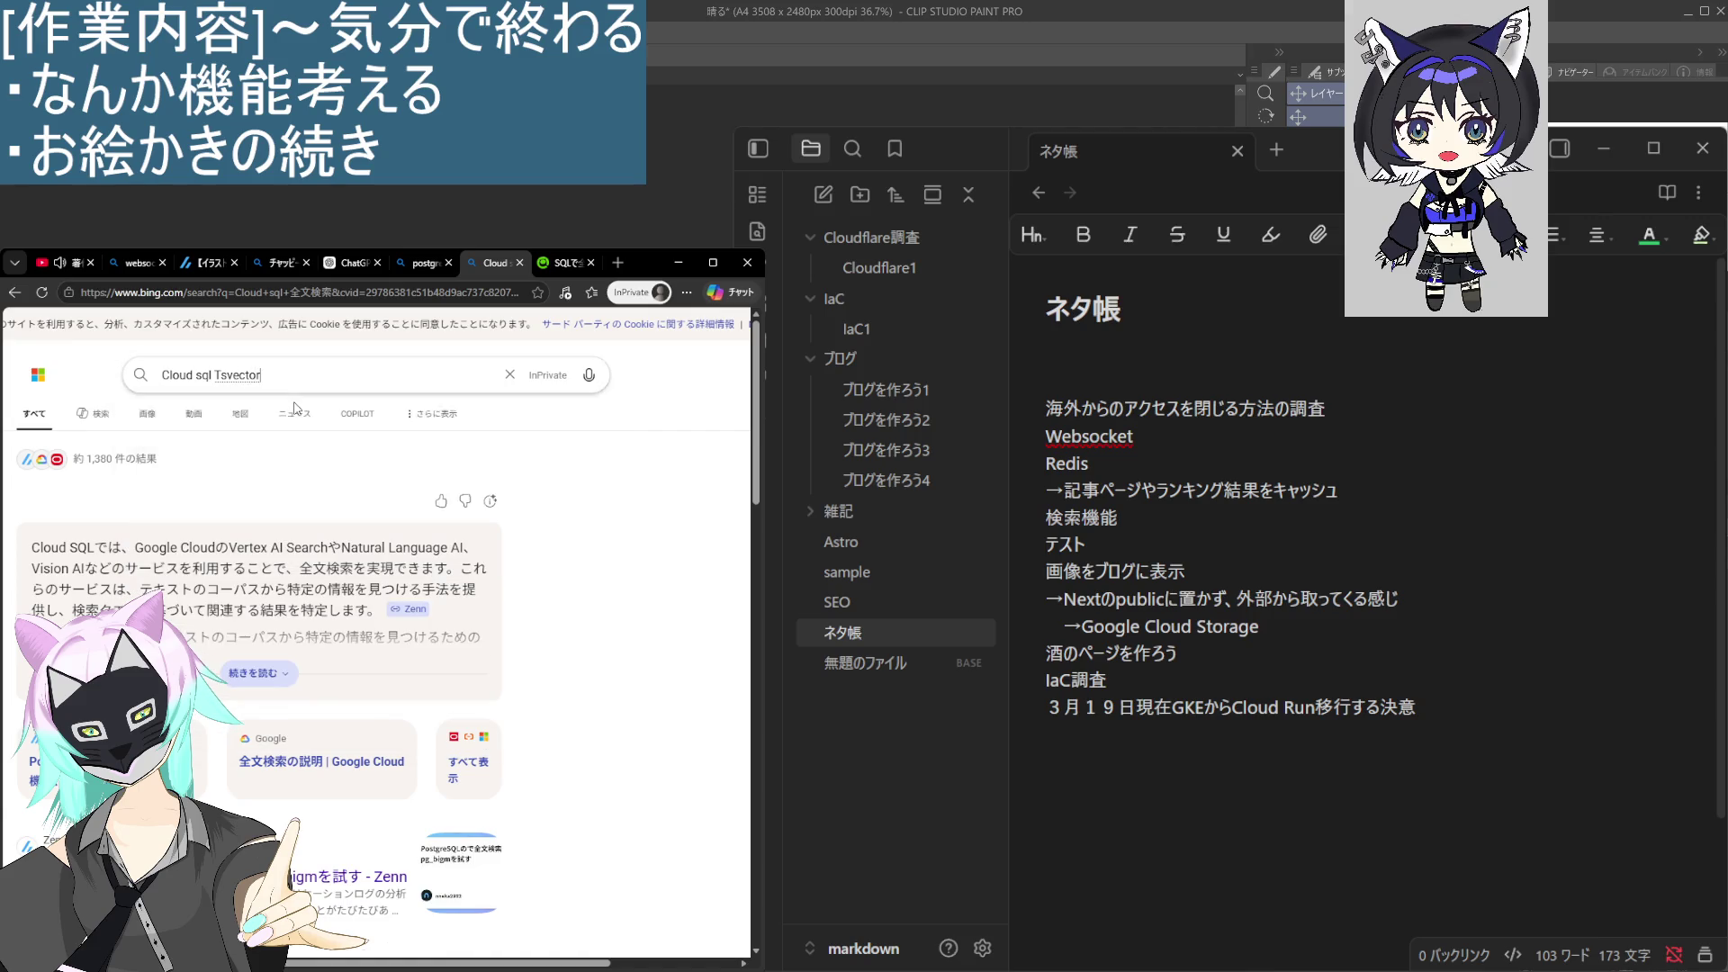
{"action": "key", "text": "Return"}
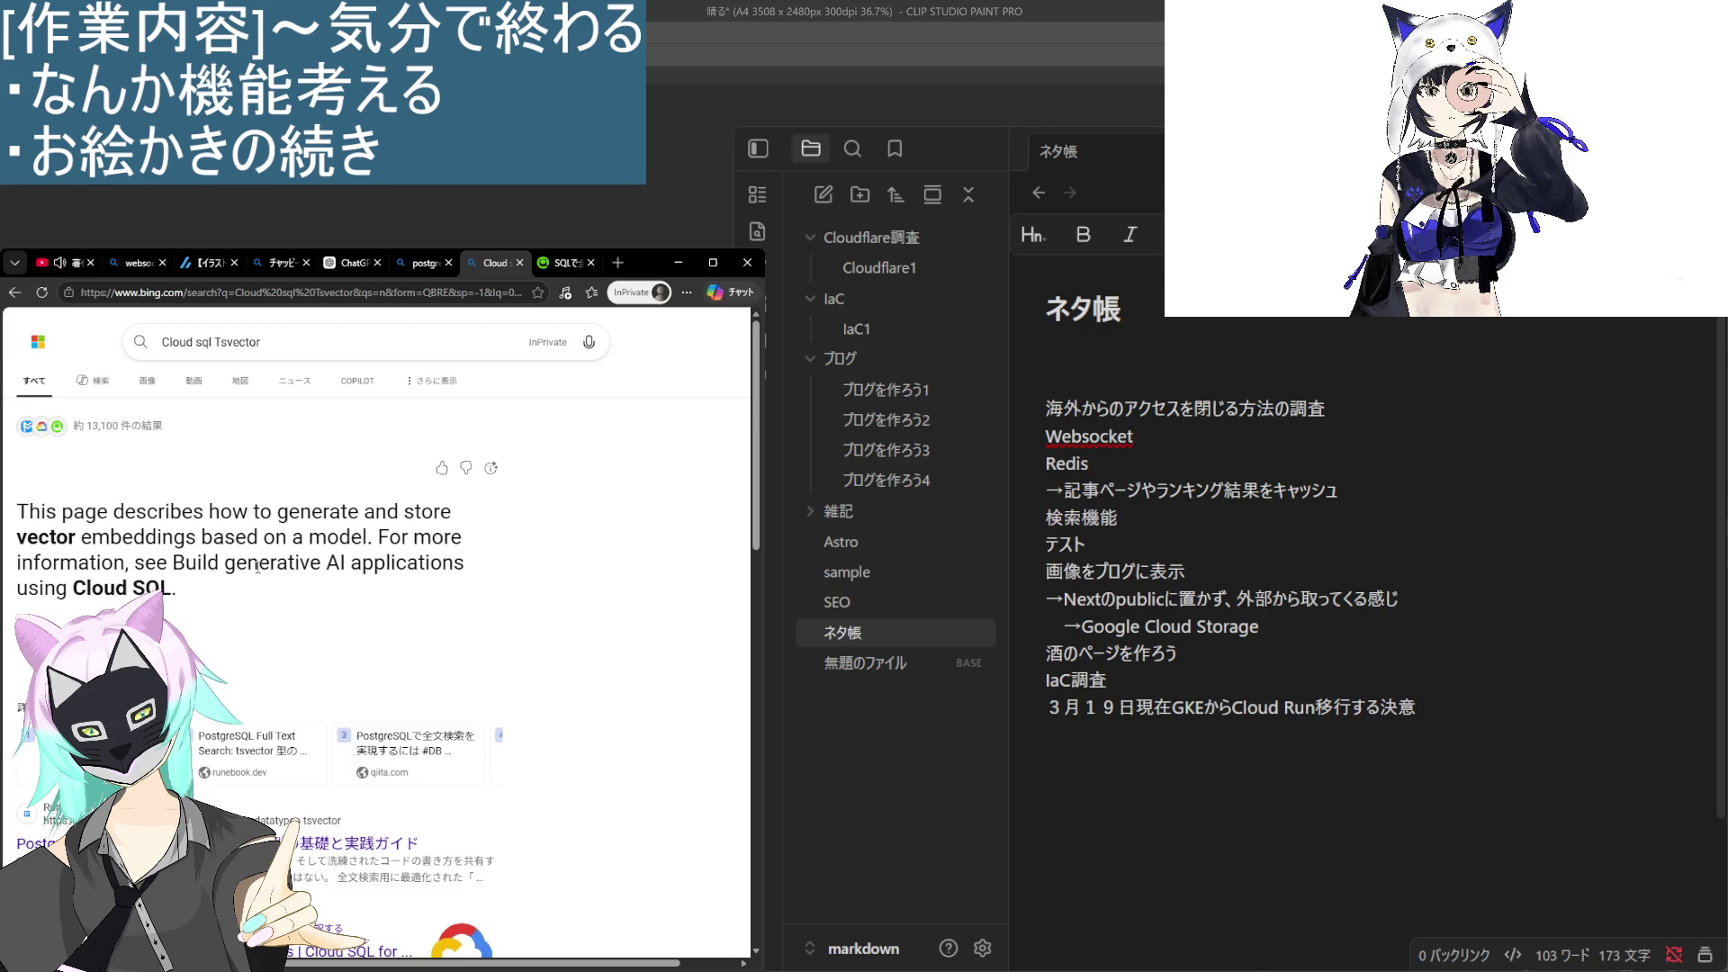
{"action": "scroll", "coordinate": [272, 546], "scroll_direction": "down", "scroll_amount": 2}
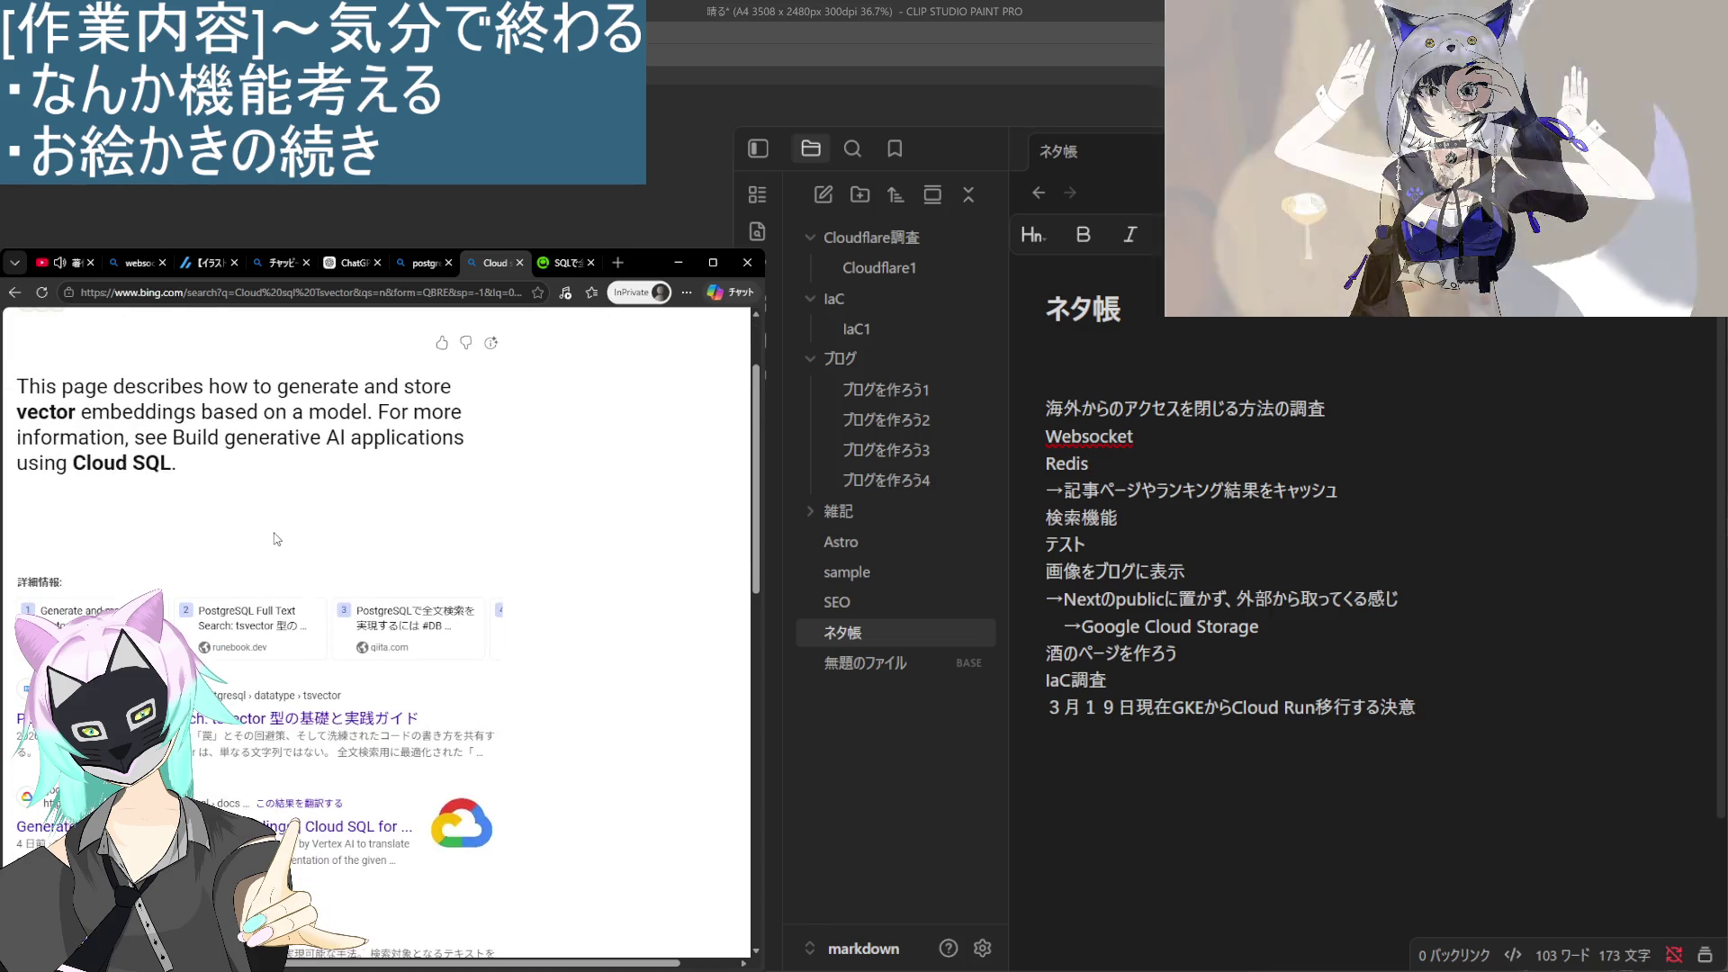
Open the runebook.dev tsvector guide and highlight its sentences on tsvector, 単なる文字列 and ストップワード.
{"action": "left_click", "coordinate": [419, 734]}
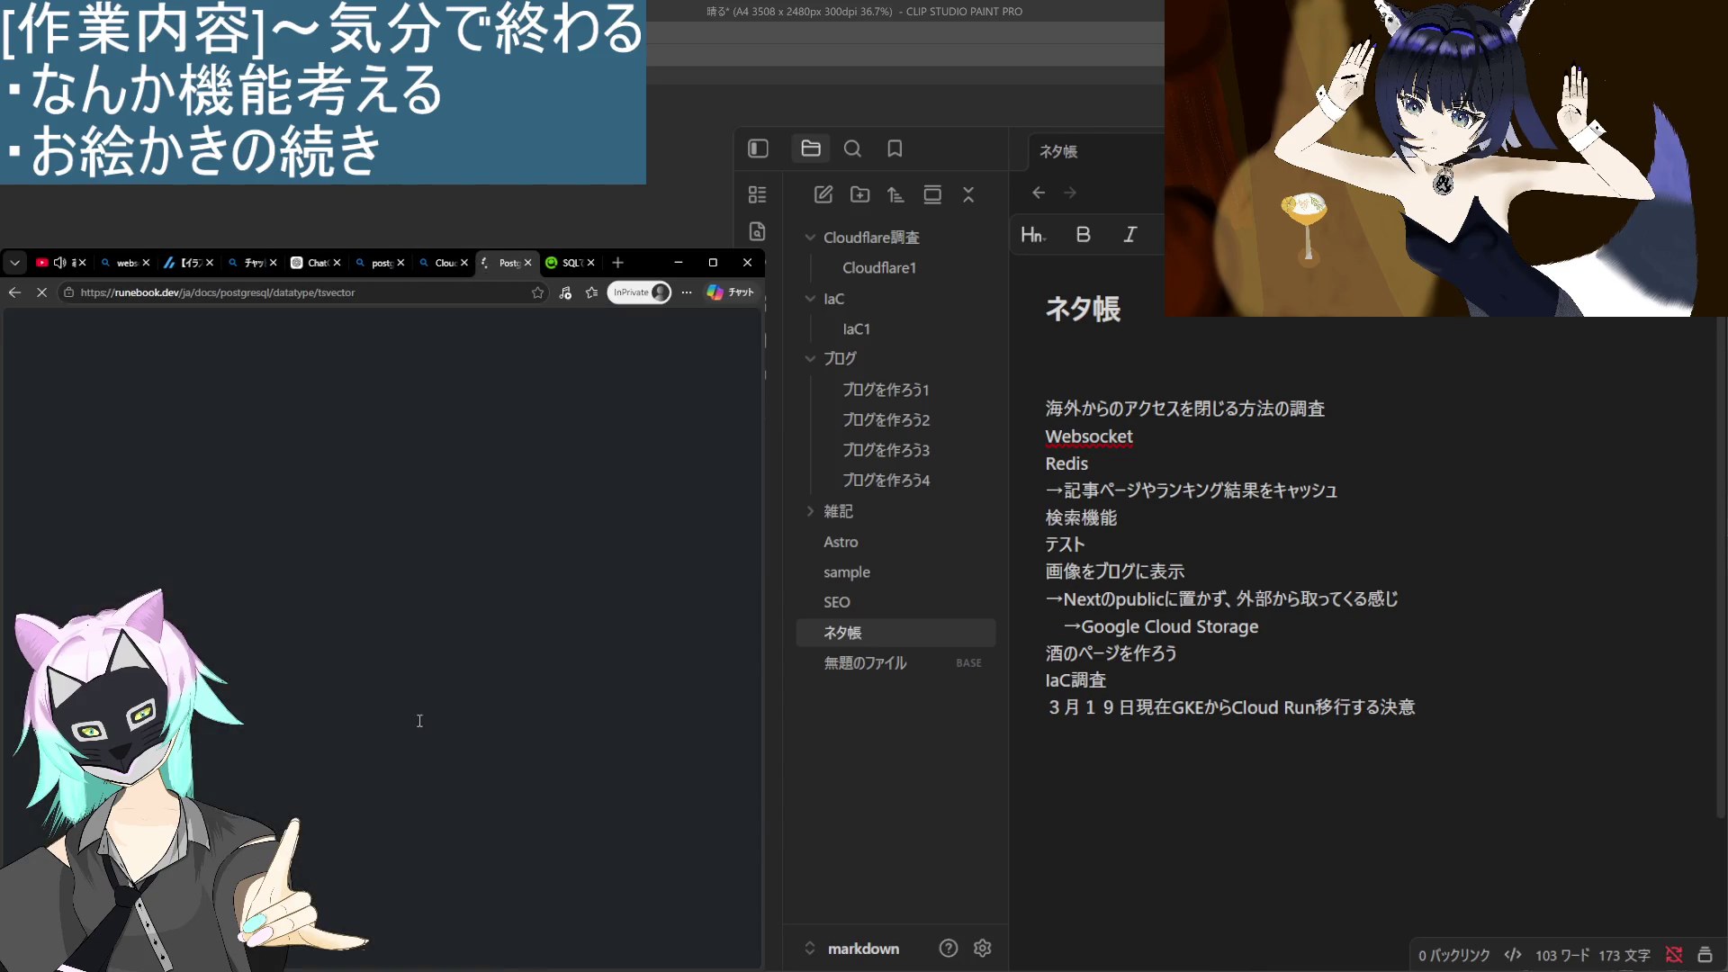
{"action": "mouse_move", "coordinate": [186, 491]}
{"action": "left_mouse_down"}
{"action": "mouse_move", "coordinate": [365, 502]}
{"action": "mouse_move", "coordinate": [362, 486]}
{"action": "mouse_move", "coordinate": [472, 482]}
{"action": "mouse_move", "coordinate": [189, 451]}
{"action": "mouse_move", "coordinate": [135, 501]}
{"action": "mouse_move", "coordinate": [351, 502]}
{"action": "left_mouse_up"}
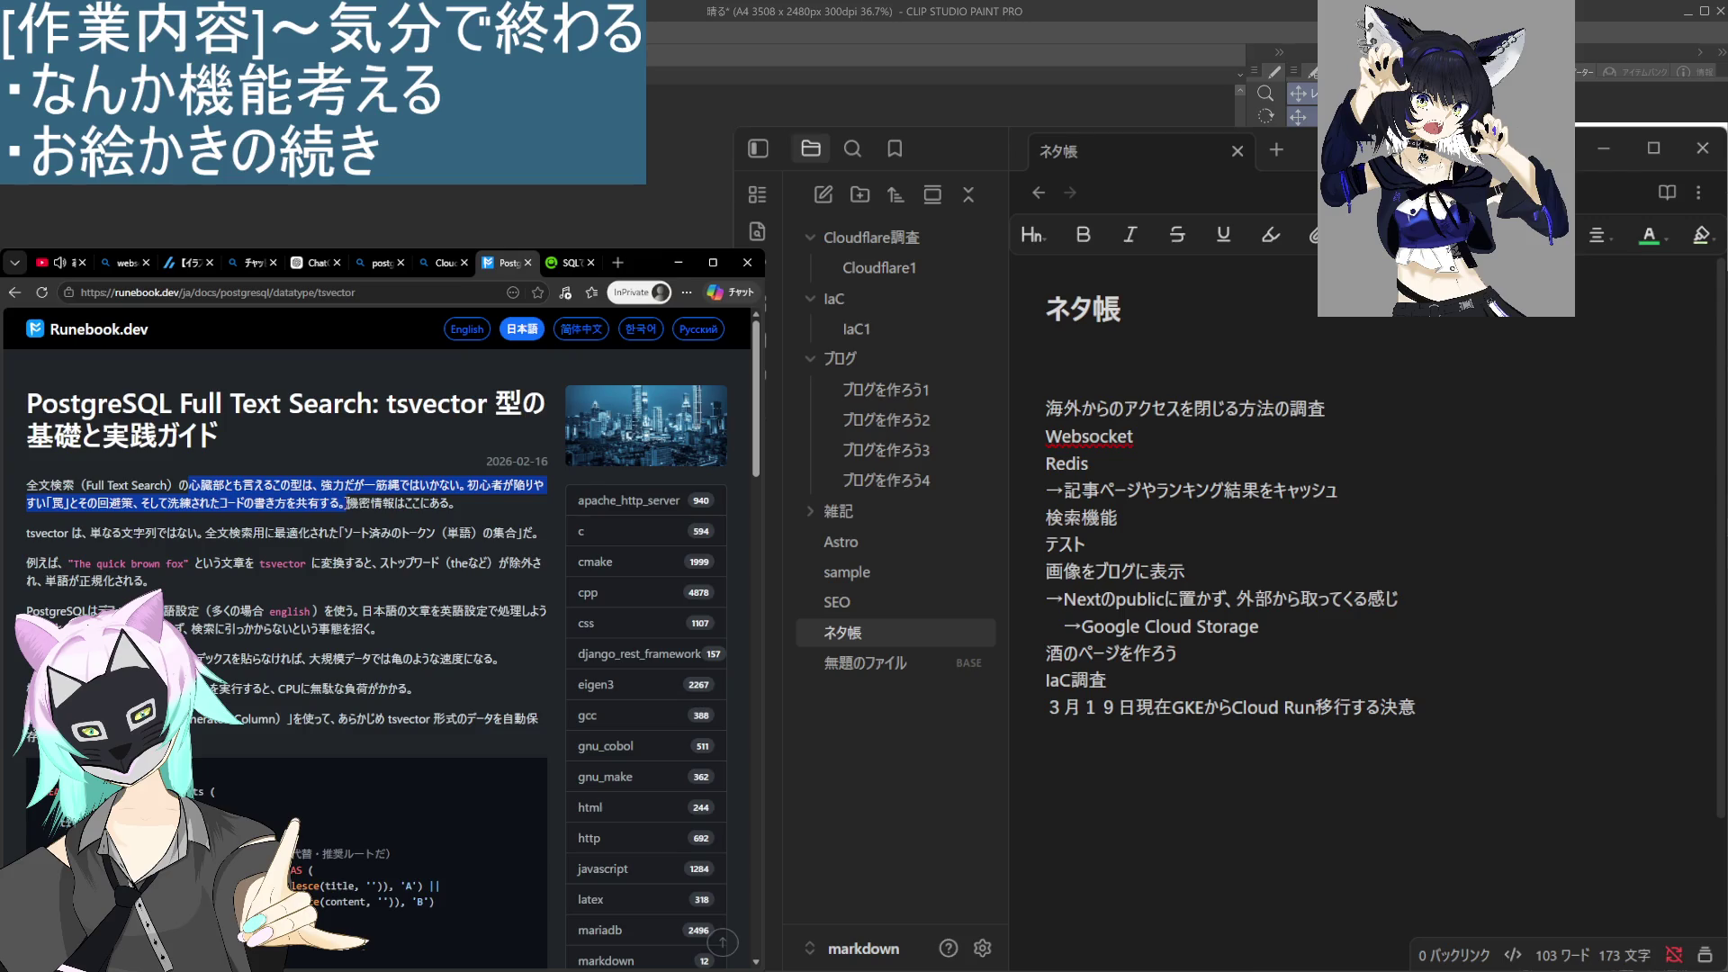
{"action": "left_click_drag", "start_coordinate": [90, 533], "coordinate": [525, 539]}
{"action": "left_click", "coordinate": [251, 587]}
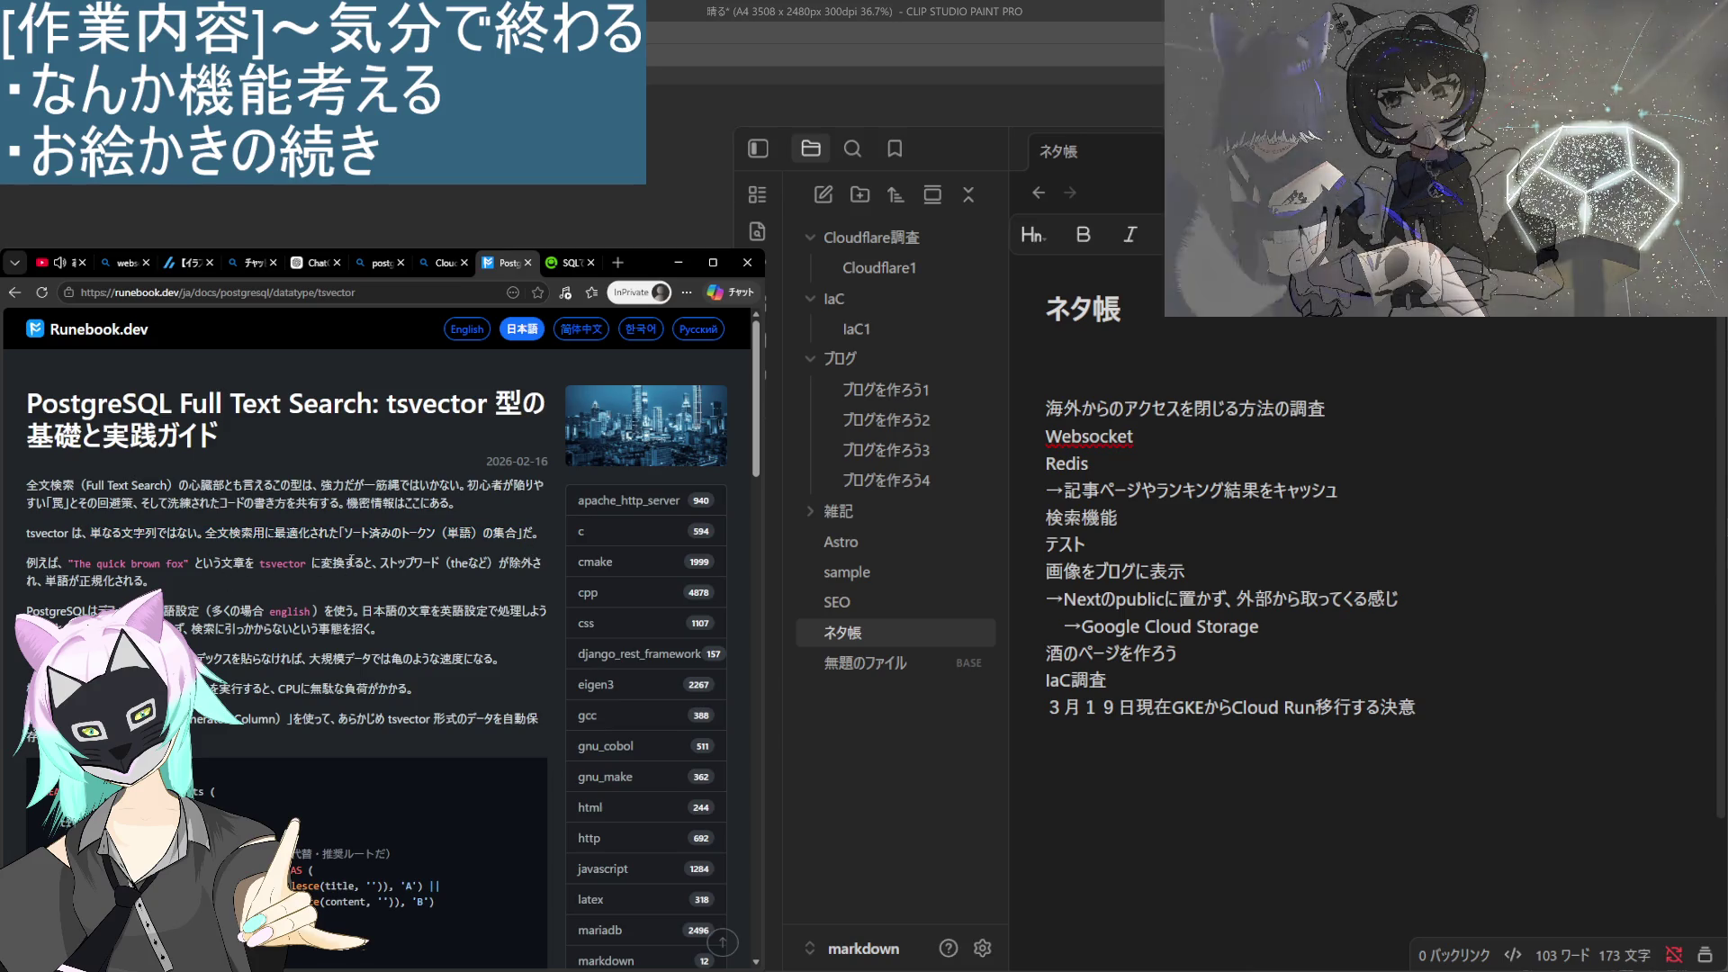
{"action": "left_click_drag", "start_coordinate": [380, 563], "coordinate": [437, 558]}
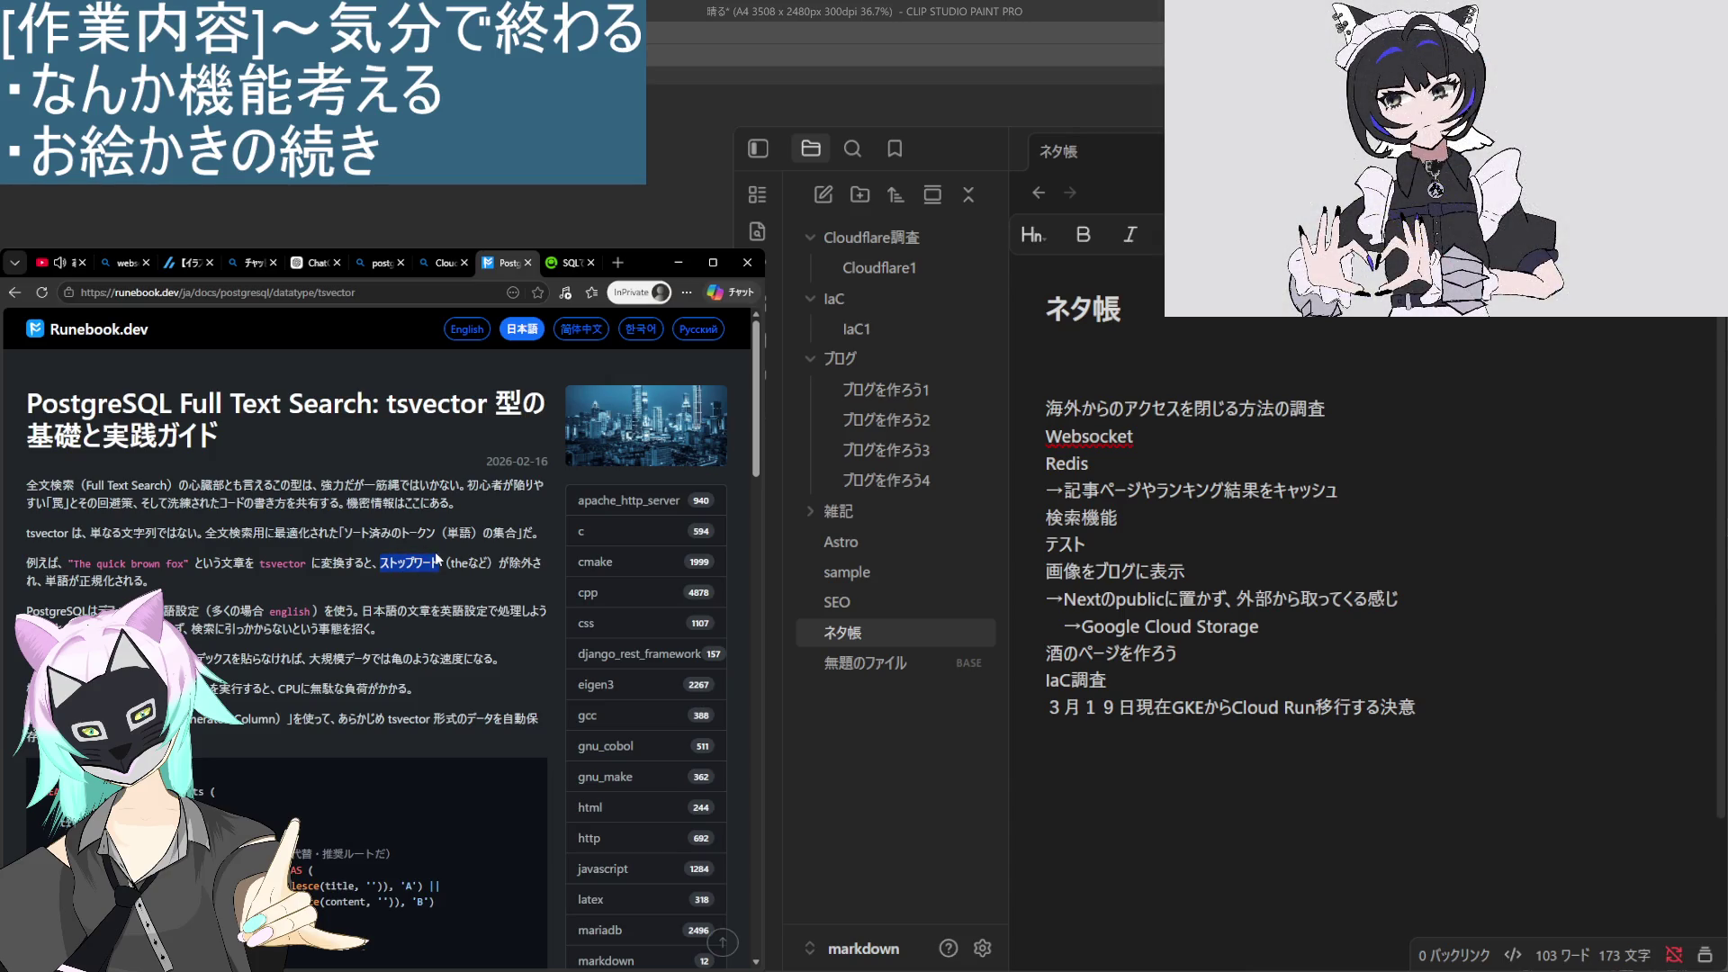
{"action": "left_click_drag", "start_coordinate": [445, 567], "coordinate": [451, 573]}
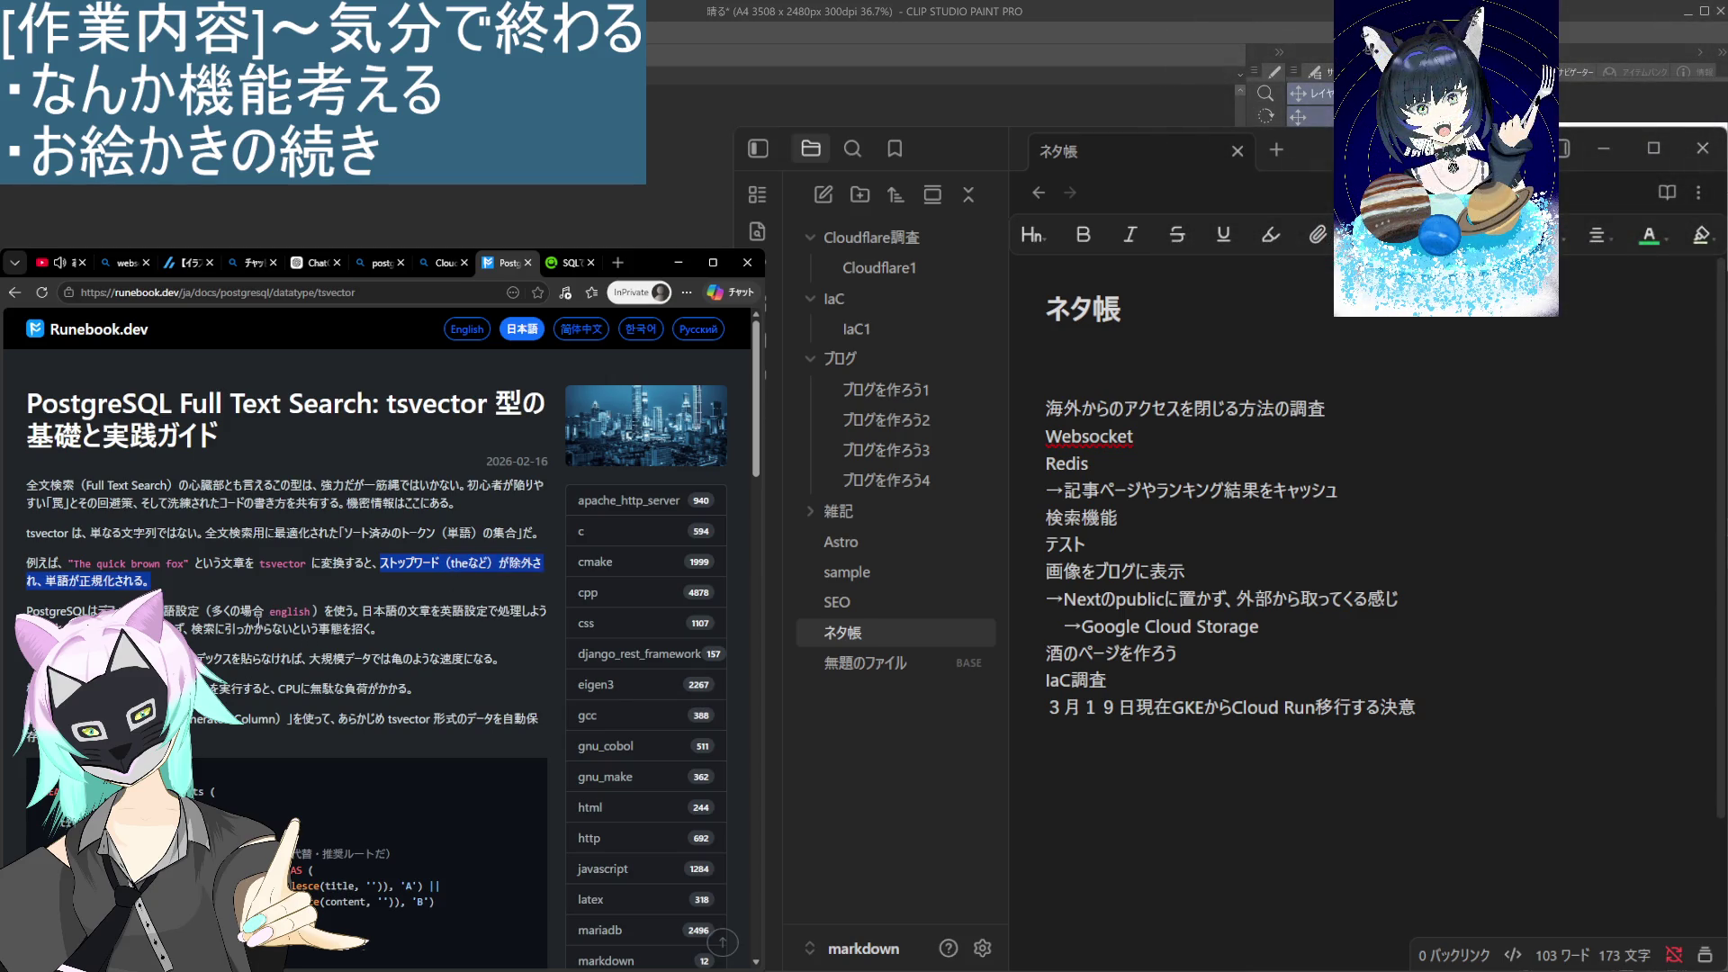
Highlight the notes on Japanese text and large-data slowness, then read to the GIN index examples.
{"action": "left_click_drag", "start_coordinate": [363, 611], "coordinate": [498, 611]}
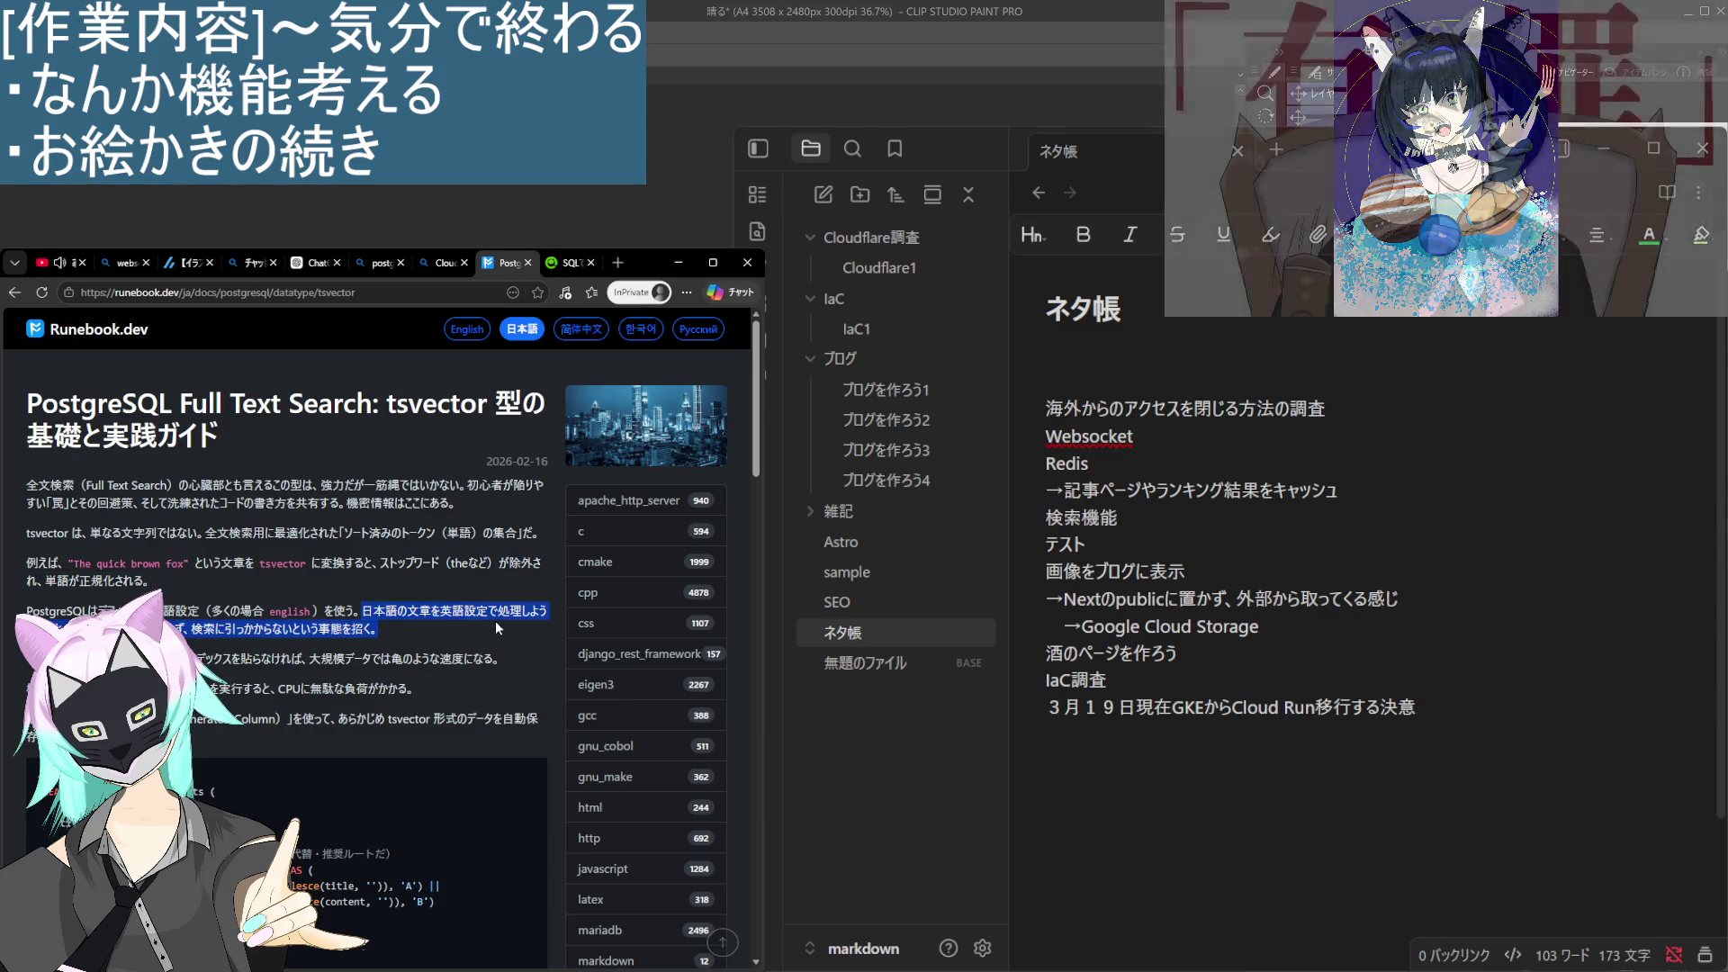
{"action": "left_click", "coordinate": [468, 632]}
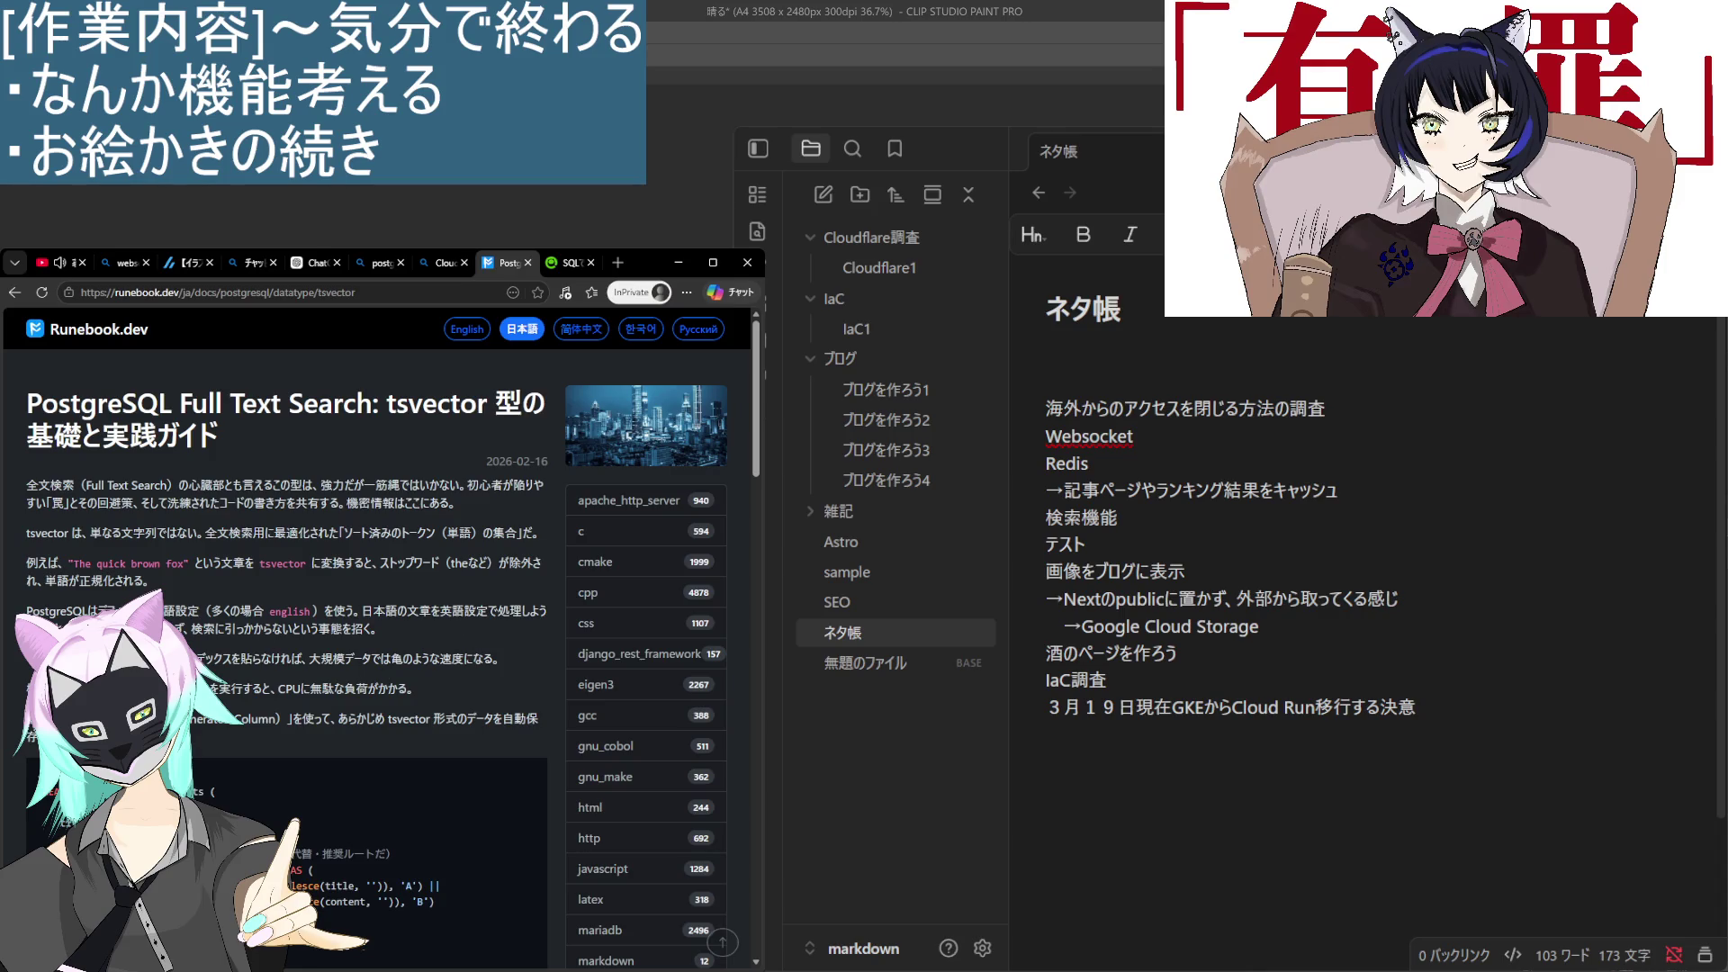
{"action": "left_click_drag", "start_coordinate": [308, 658], "coordinate": [496, 664]}
{"action": "left_click", "coordinate": [423, 672]}
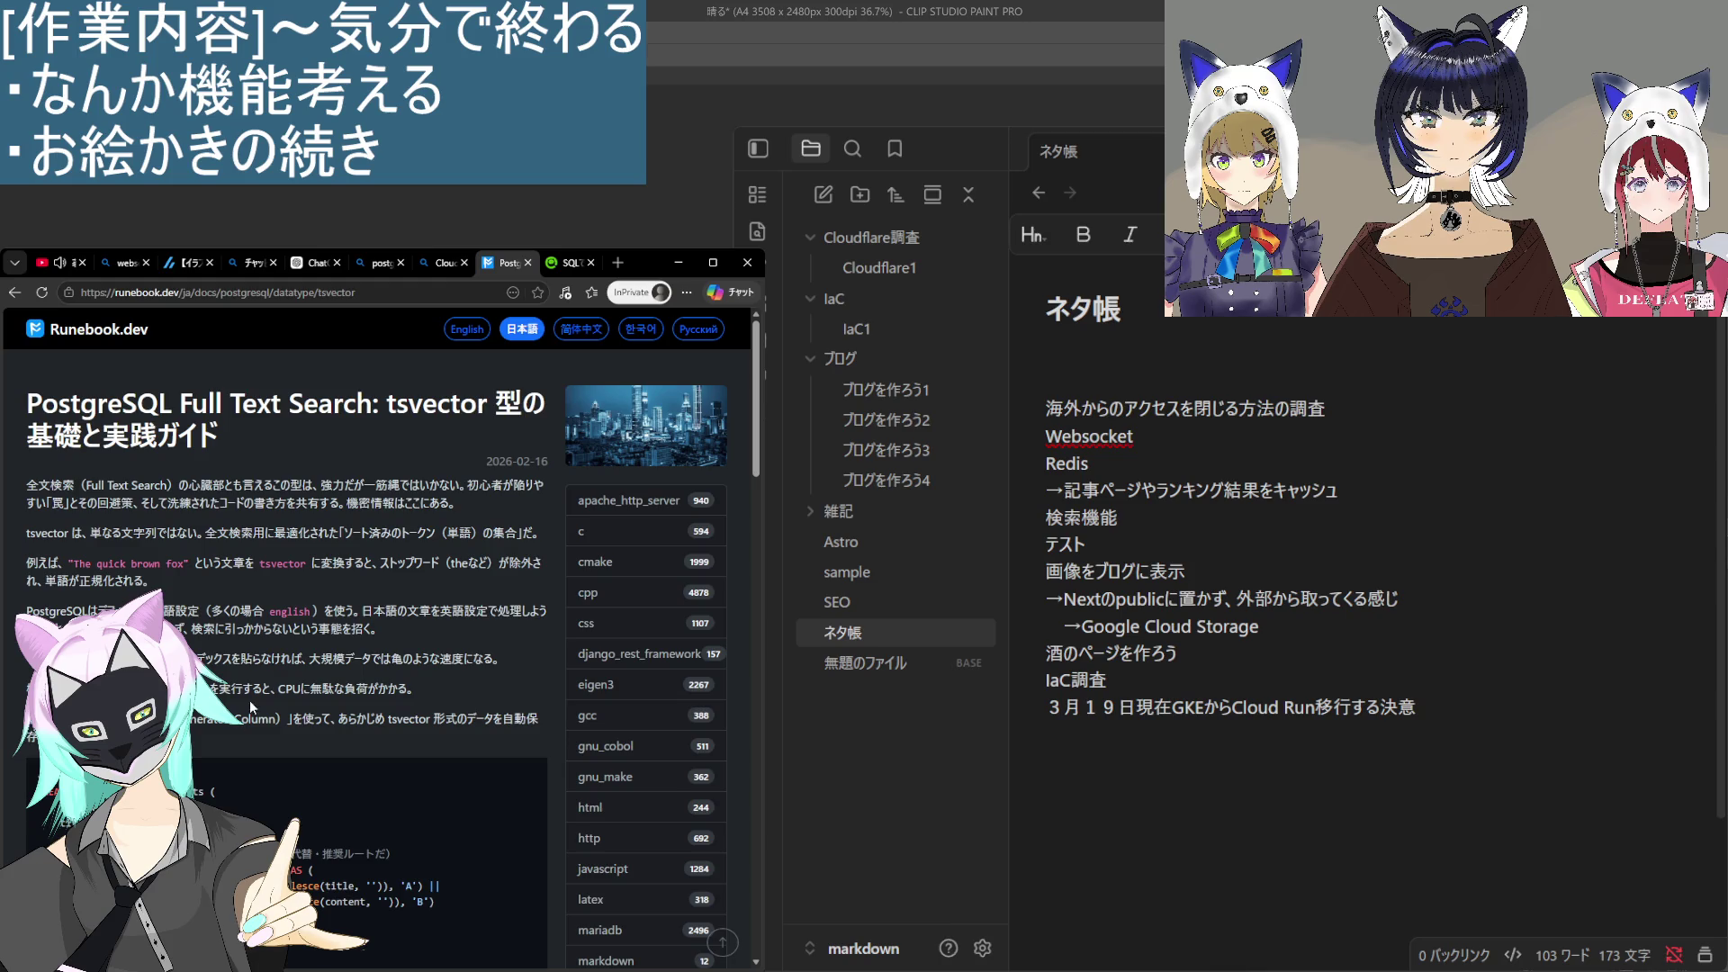
{"action": "left_click_drag", "start_coordinate": [225, 690], "coordinate": [427, 693]}
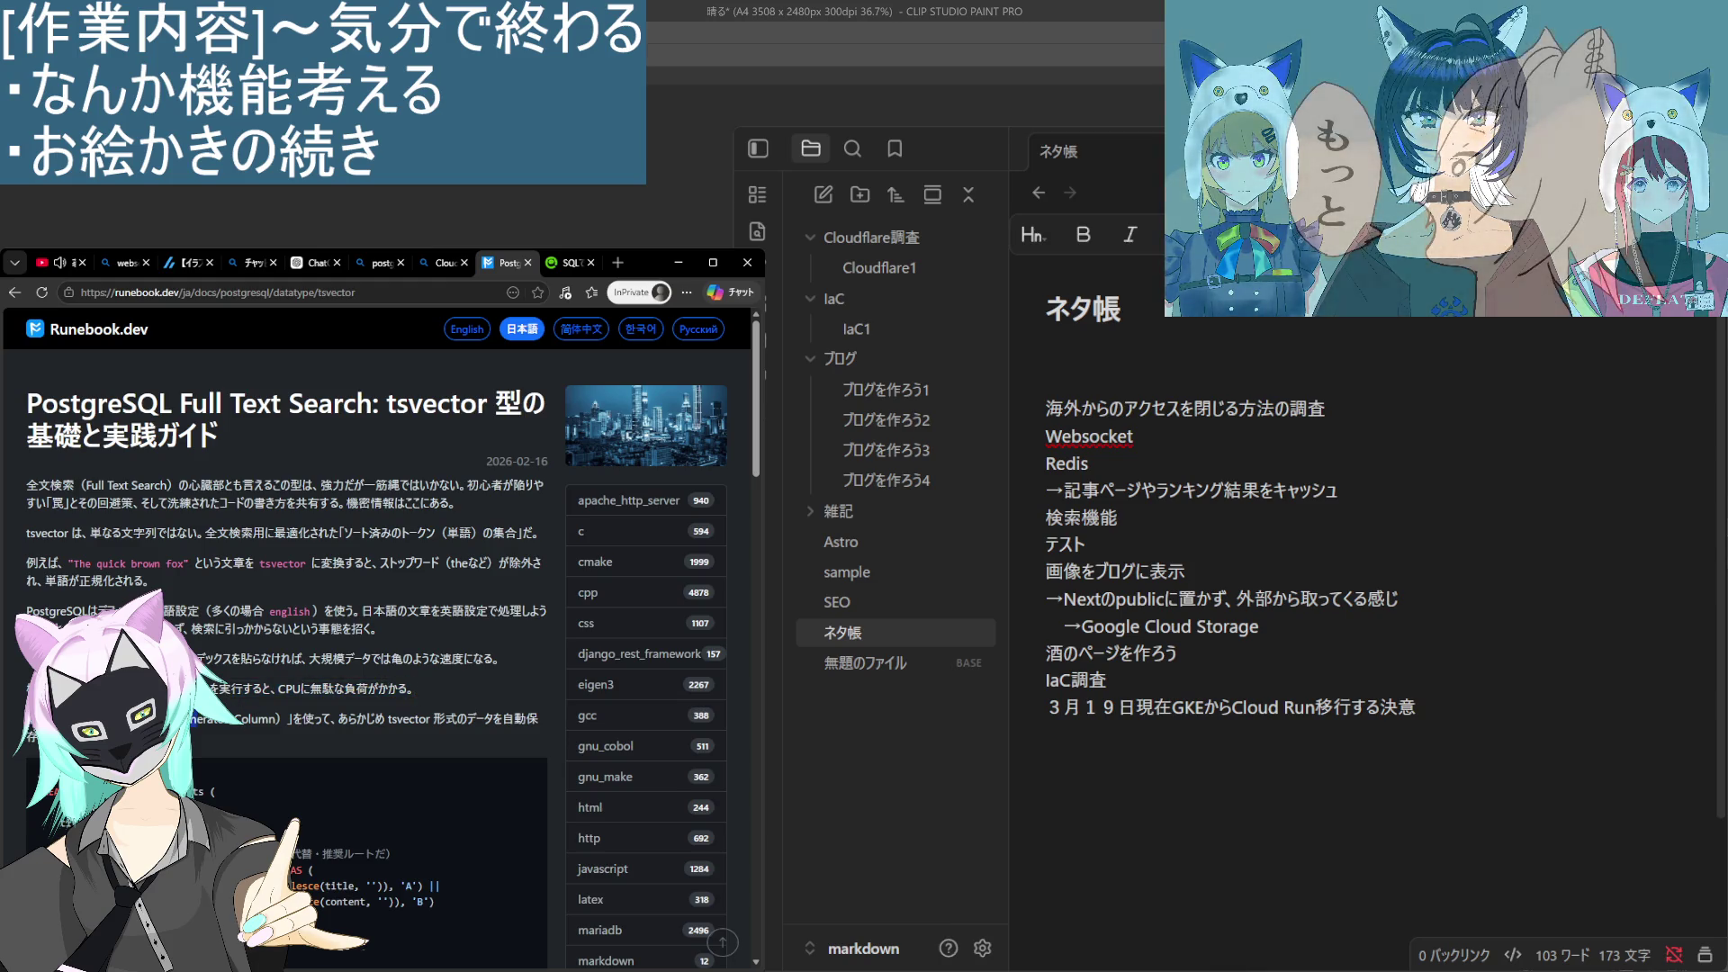
{"action": "scroll", "coordinate": [192, 593], "scroll_direction": "down", "scroll_amount": 2}
{"action": "scroll", "coordinate": [397, 686], "scroll_direction": "down", "scroll_amount": 10}
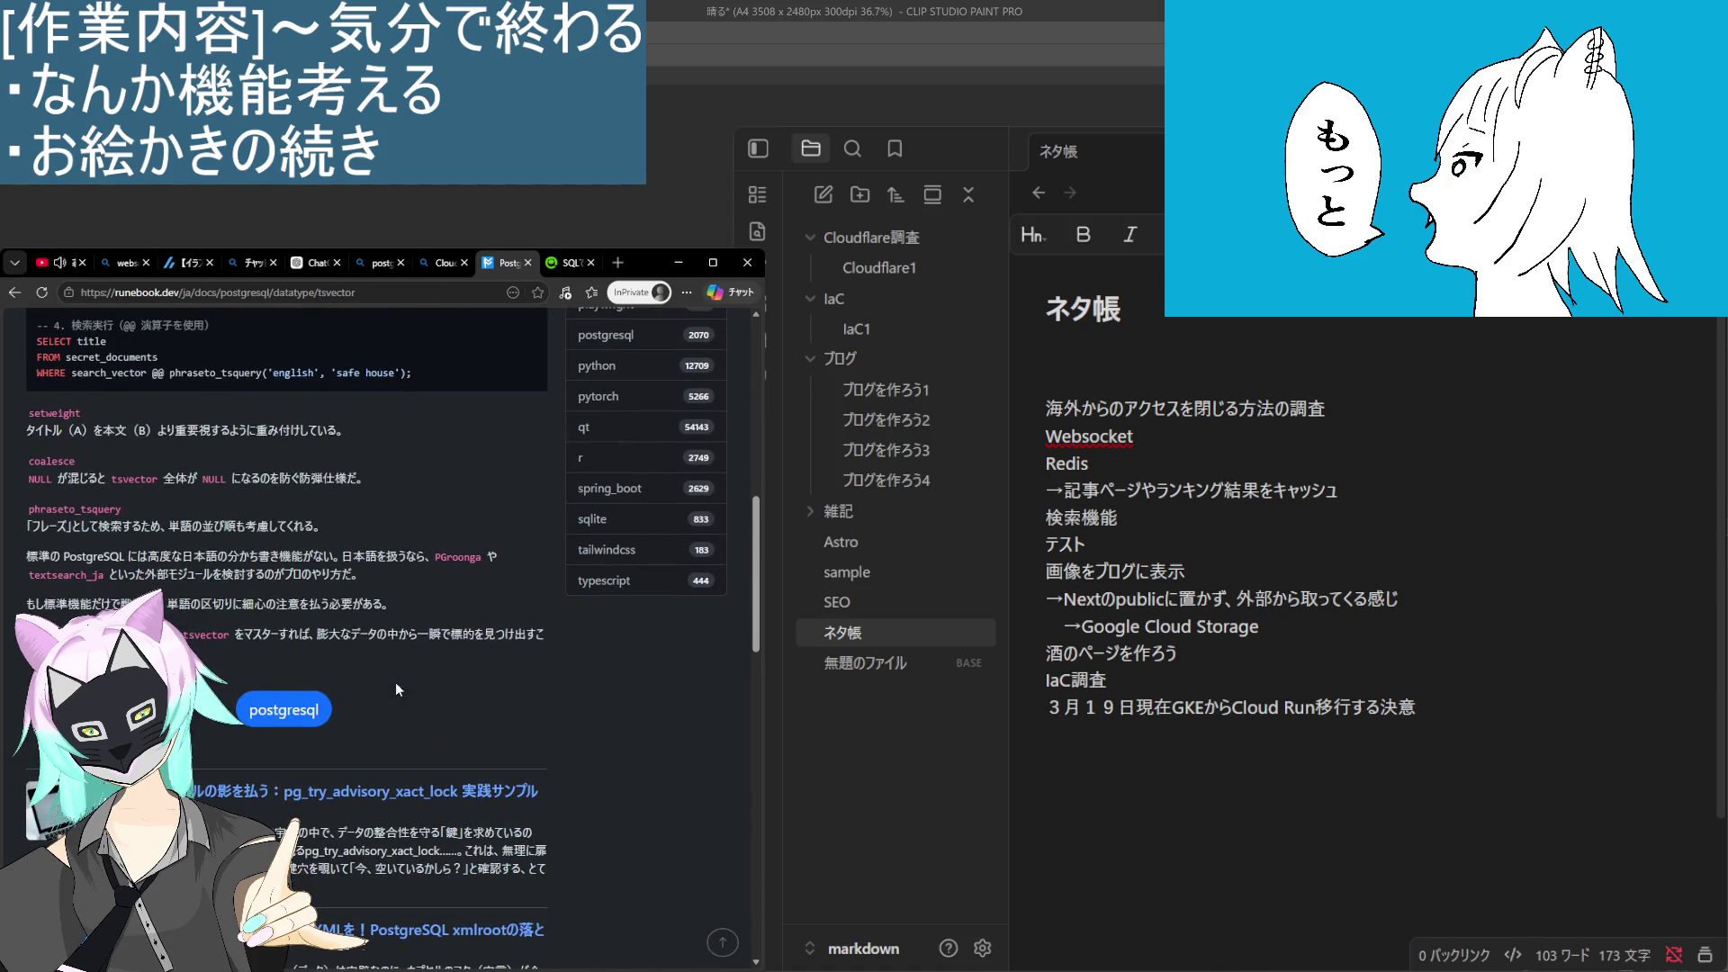
{"action": "scroll", "coordinate": [396, 682], "scroll_direction": "down", "scroll_amount": 10}
Close the tsvector guide and open the Qiita article on PostgreSQL full-text search.
{"action": "key", "text": "ctrl+w"}
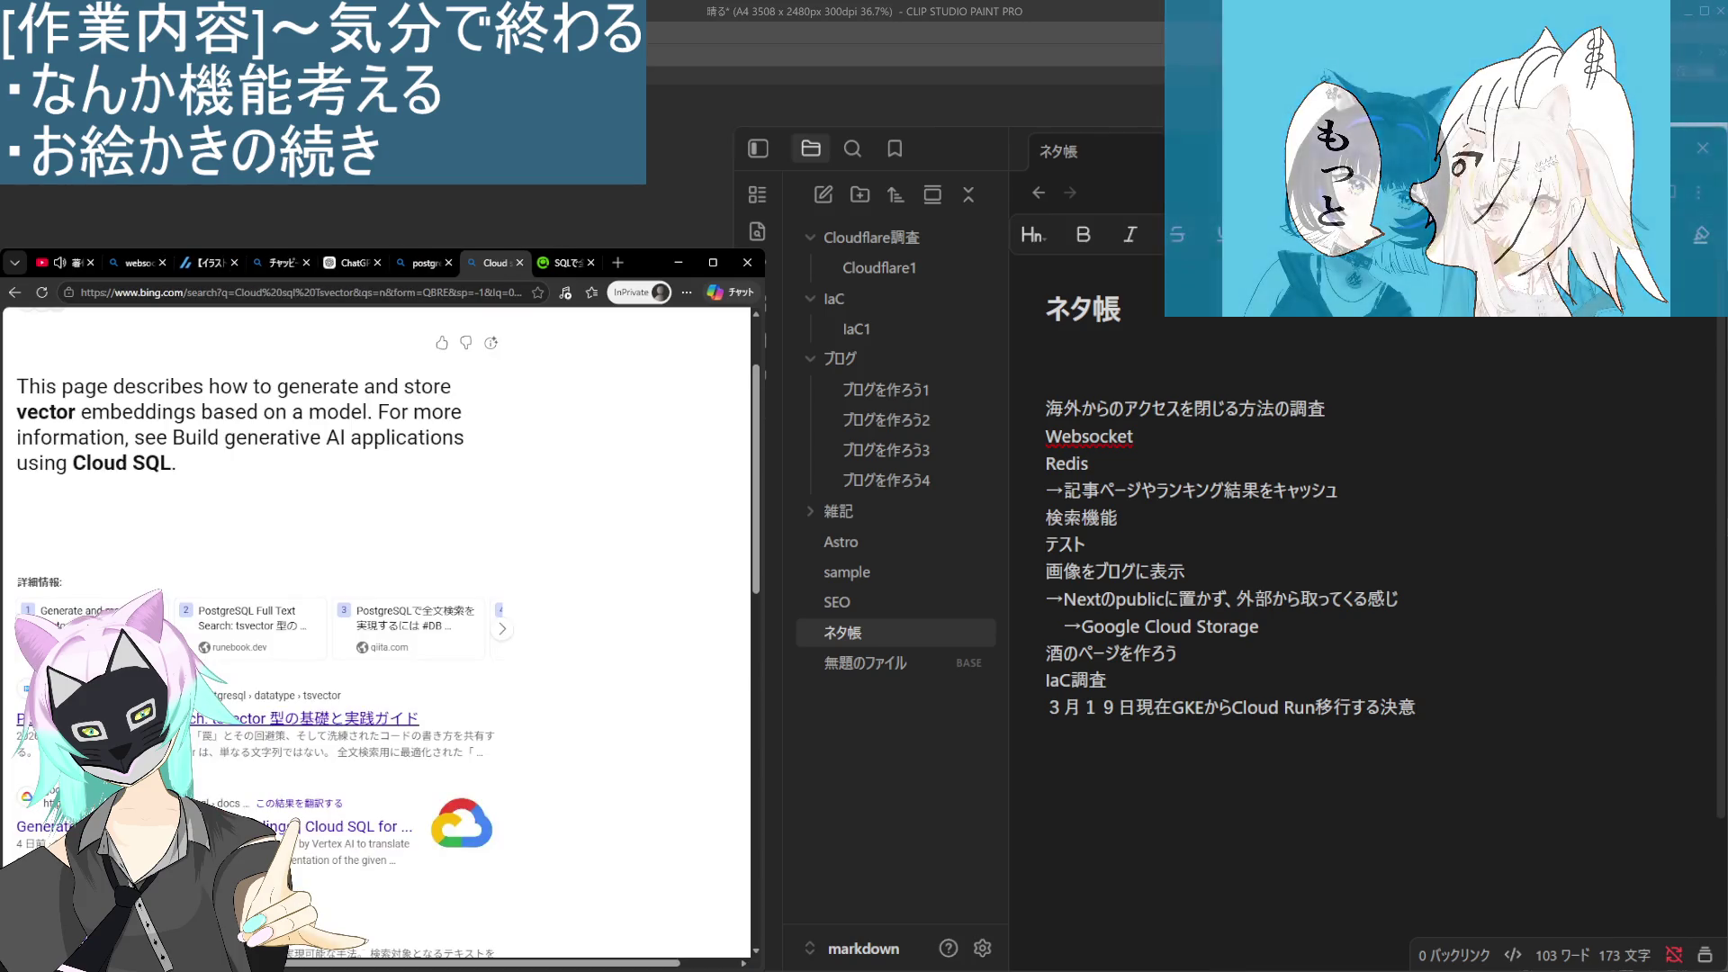
{"action": "scroll", "coordinate": [243, 779], "scroll_direction": "down", "scroll_amount": 4}
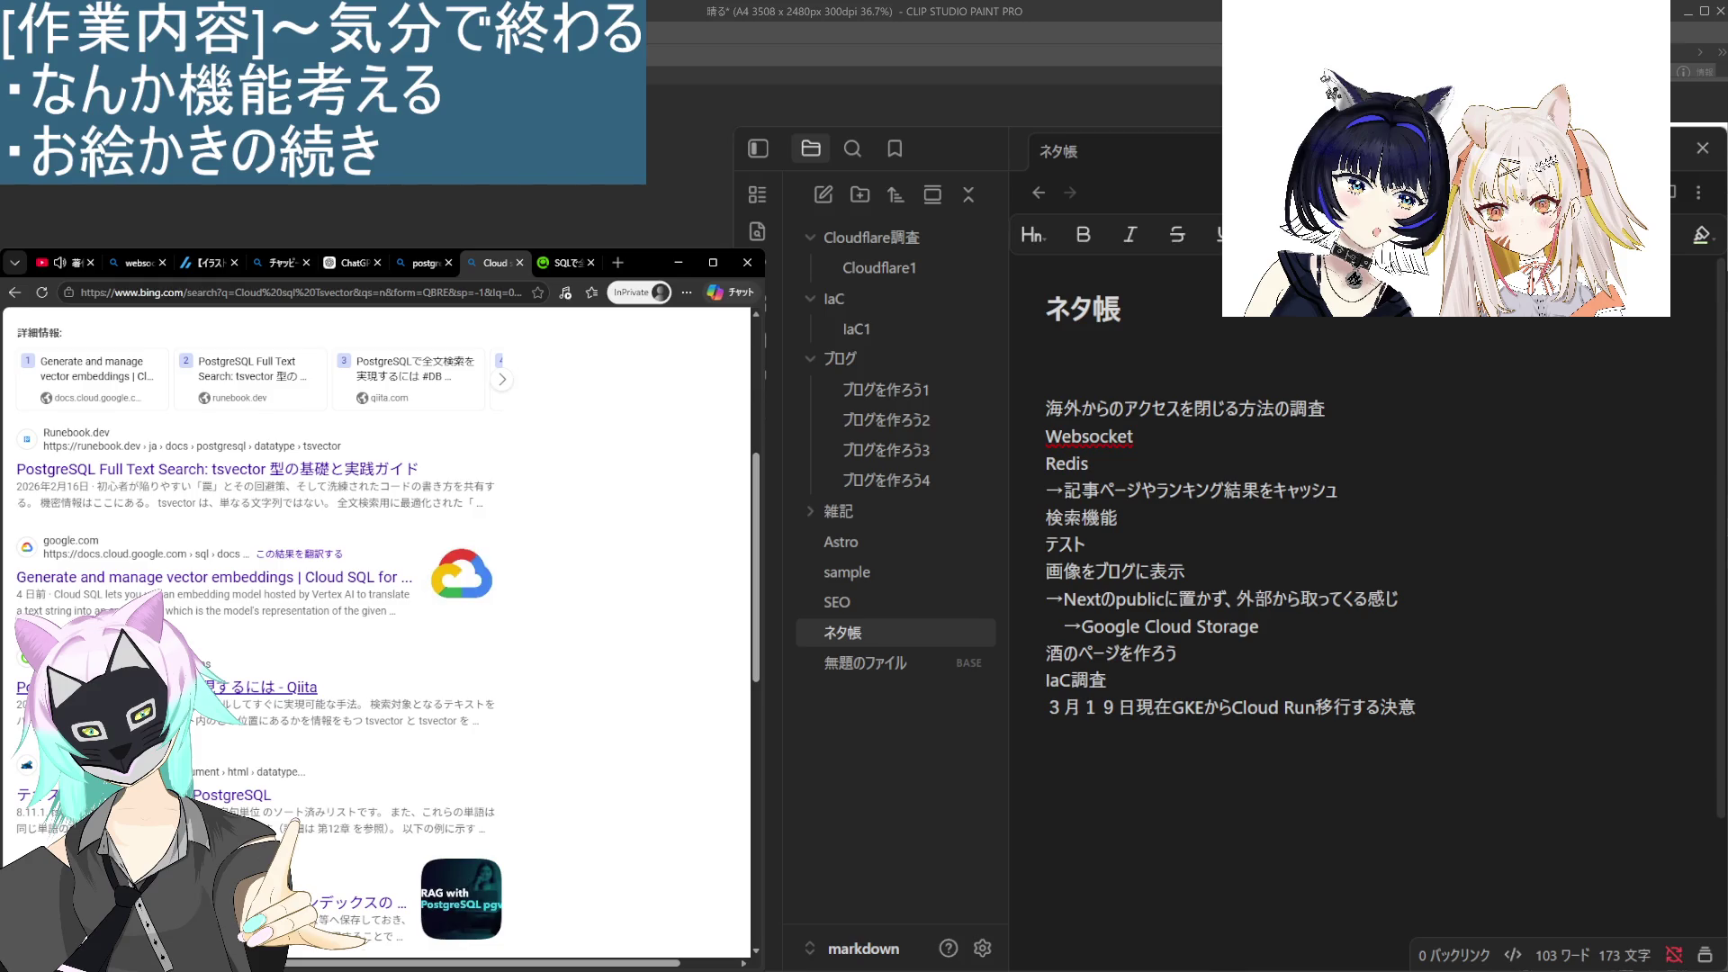
{"action": "left_click", "coordinate": [308, 692]}
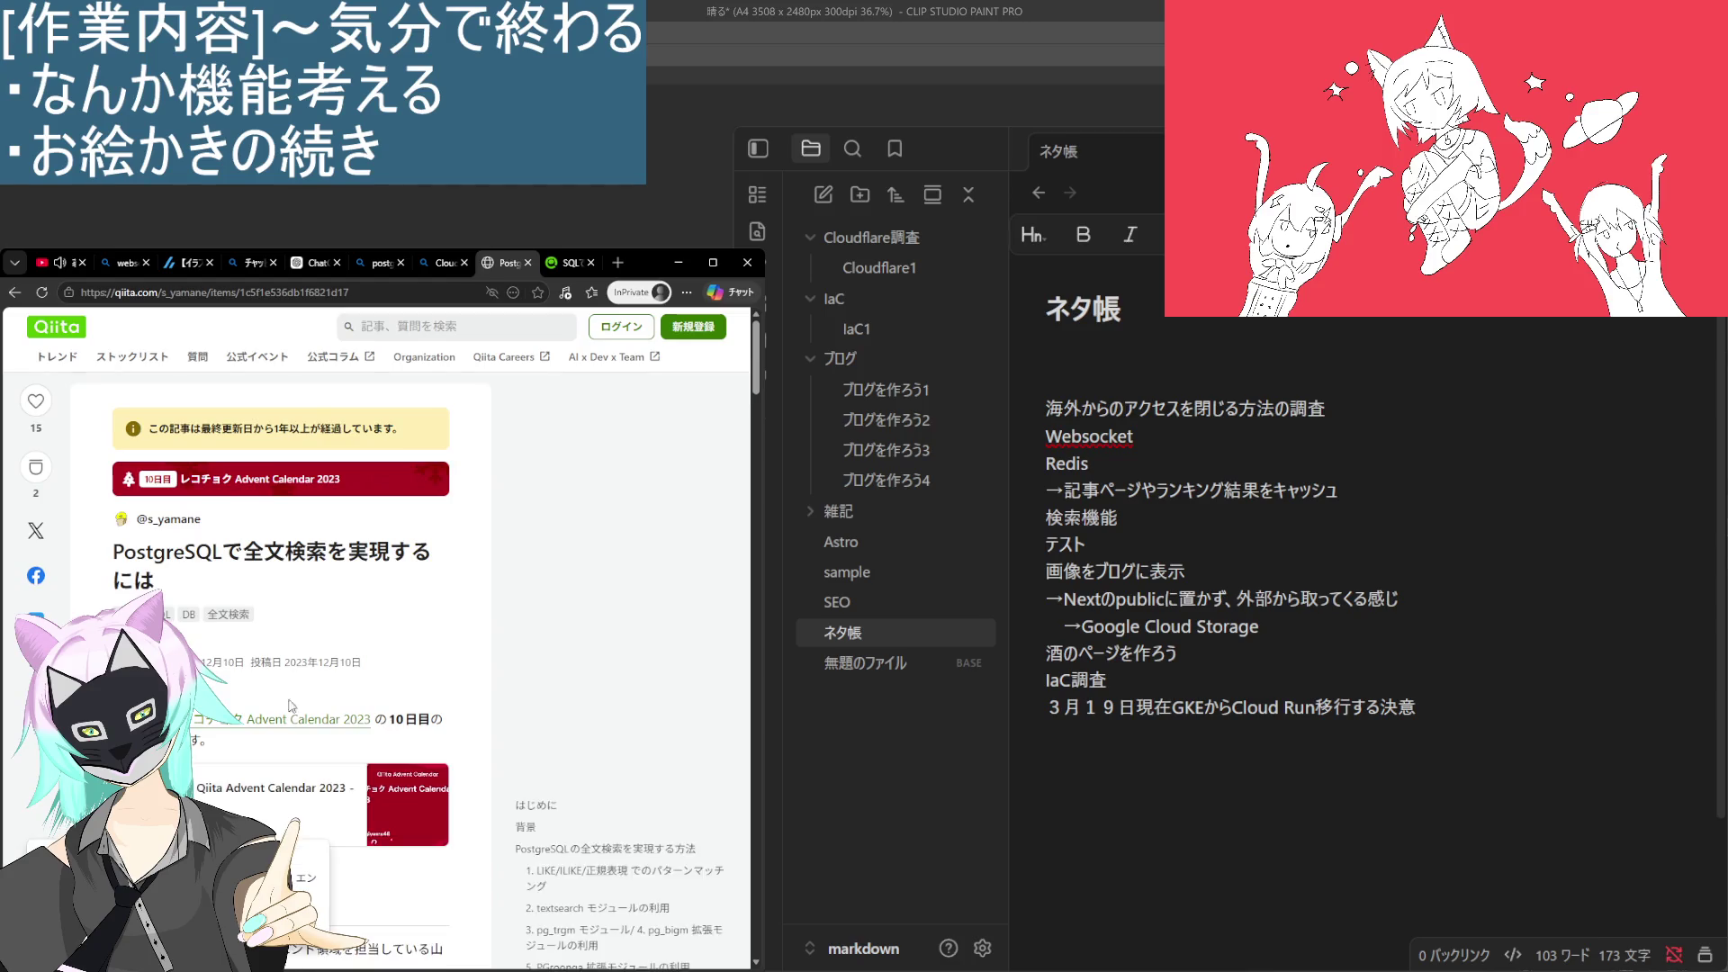
Read the Qiita article through sections 1–5, まとめ and おわりに.
{"action": "scroll", "coordinate": [297, 702], "scroll_direction": "down", "scroll_amount": 5}
{"action": "scroll", "coordinate": [284, 708], "scroll_direction": "down", "scroll_amount": 1}
{"action": "scroll", "coordinate": [285, 707], "scroll_direction": "down", "scroll_amount": 8}
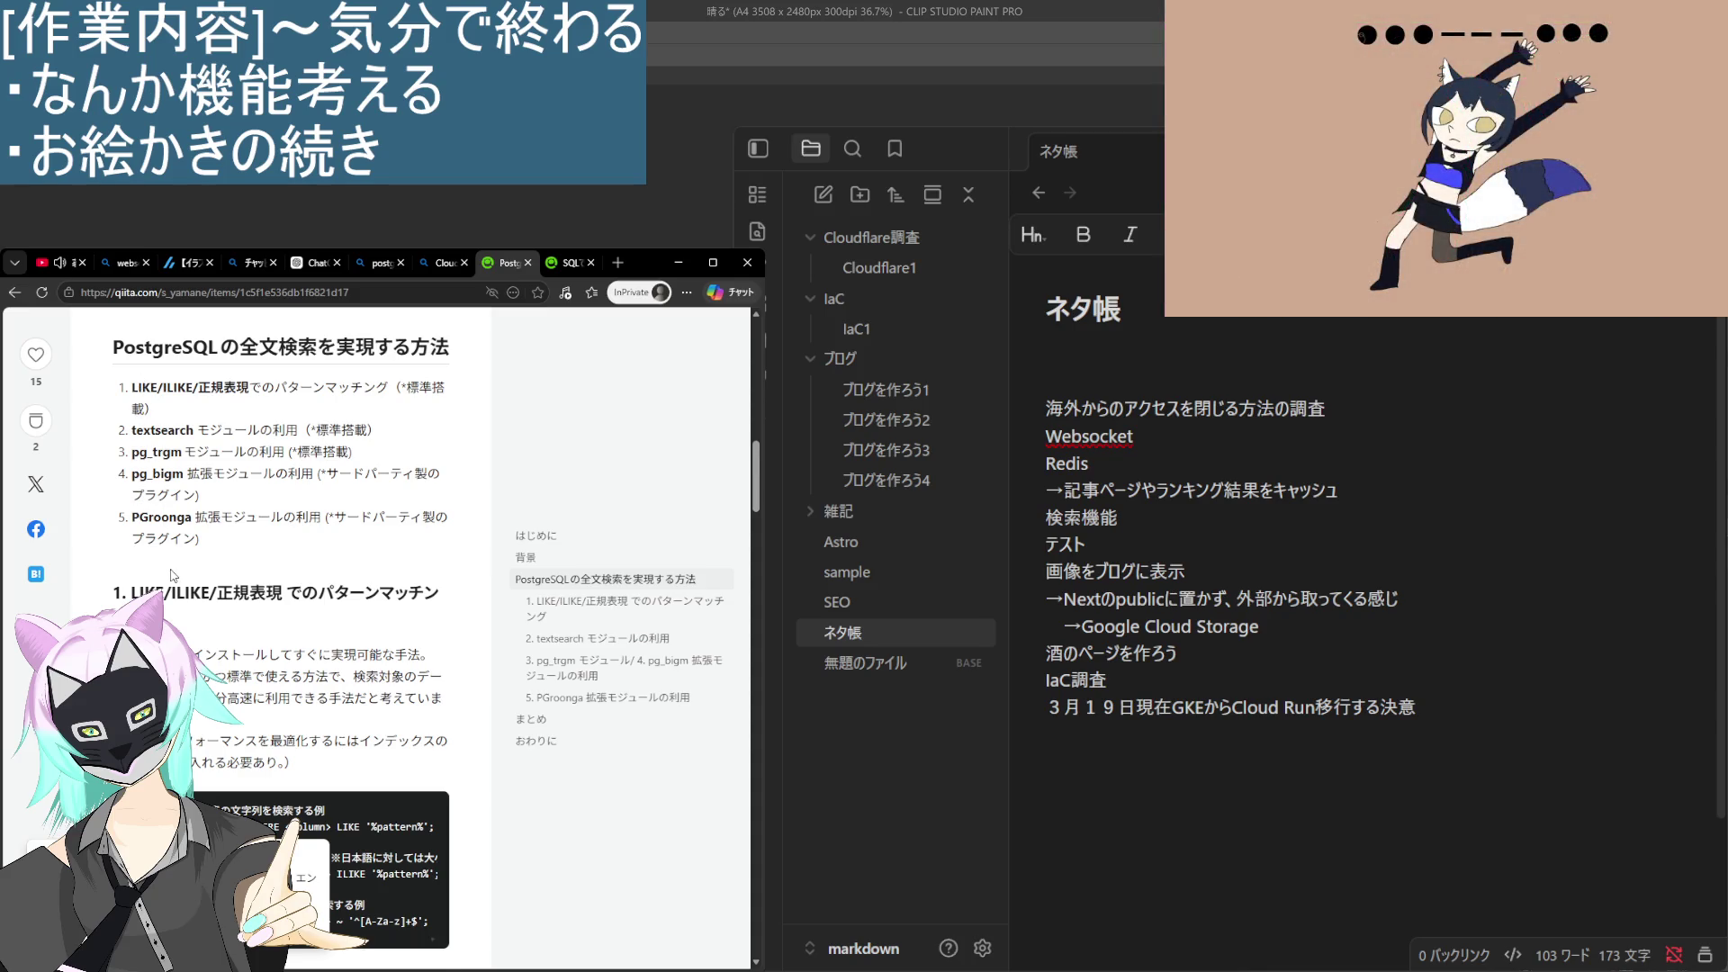
{"action": "scroll", "coordinate": [378, 640], "scroll_direction": "down", "scroll_amount": 7}
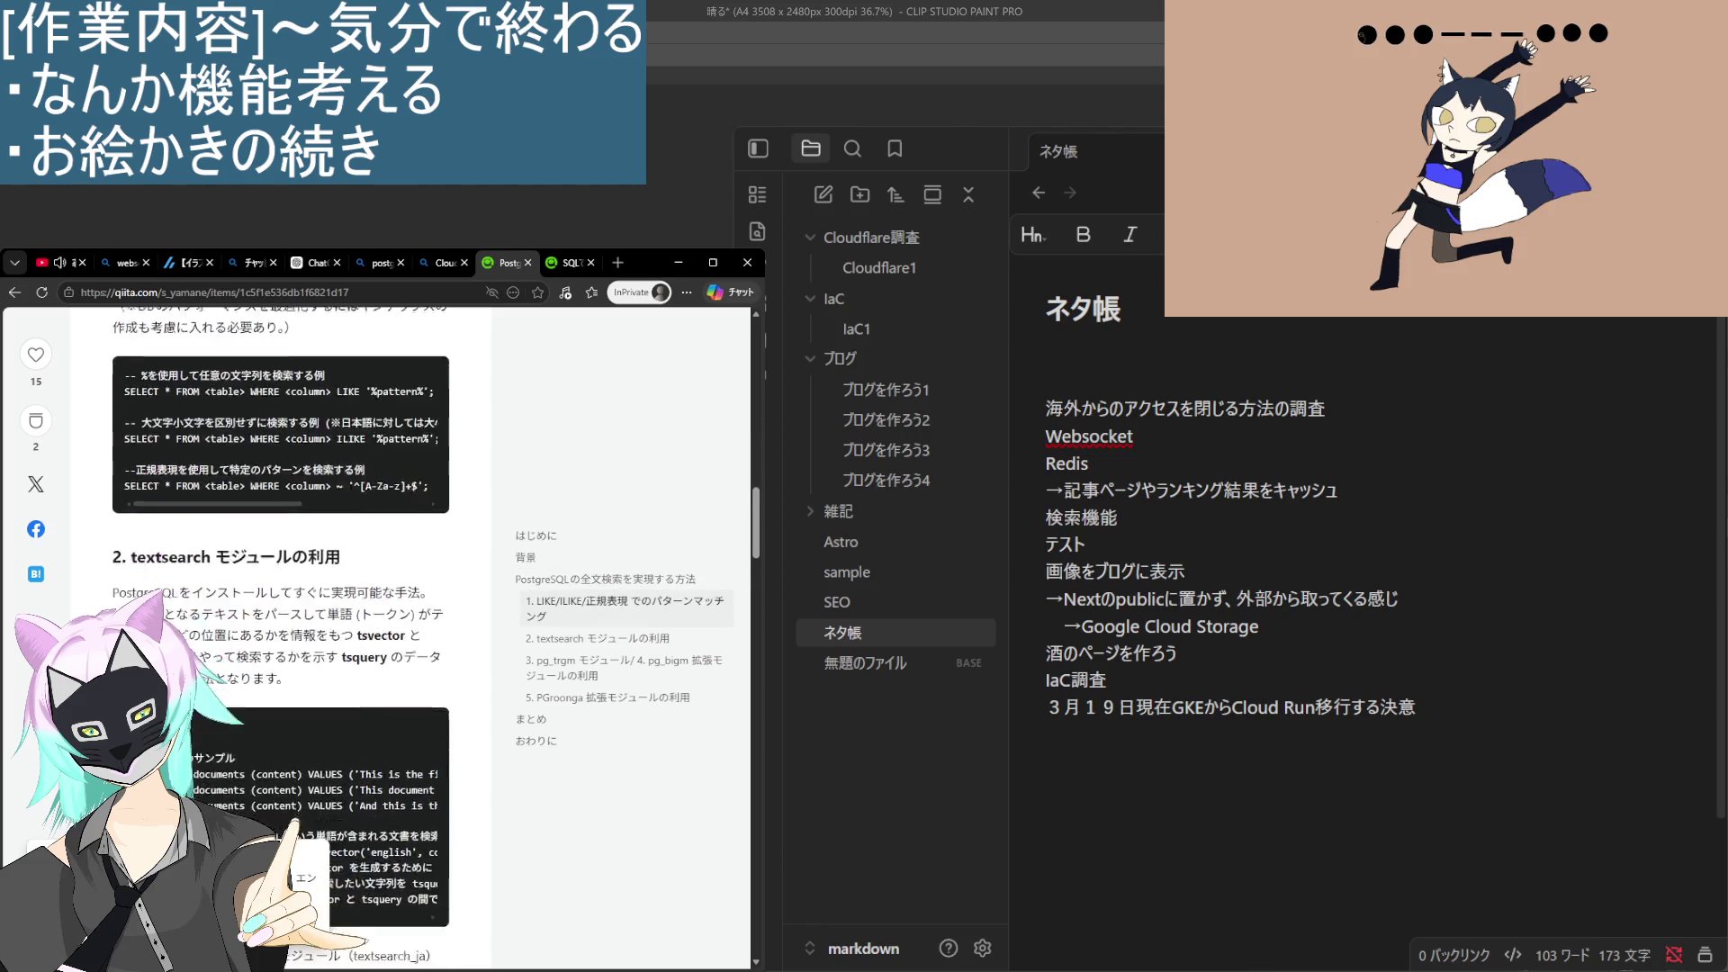
{"action": "scroll", "coordinate": [281, 630], "scroll_direction": "down", "scroll_amount": 5}
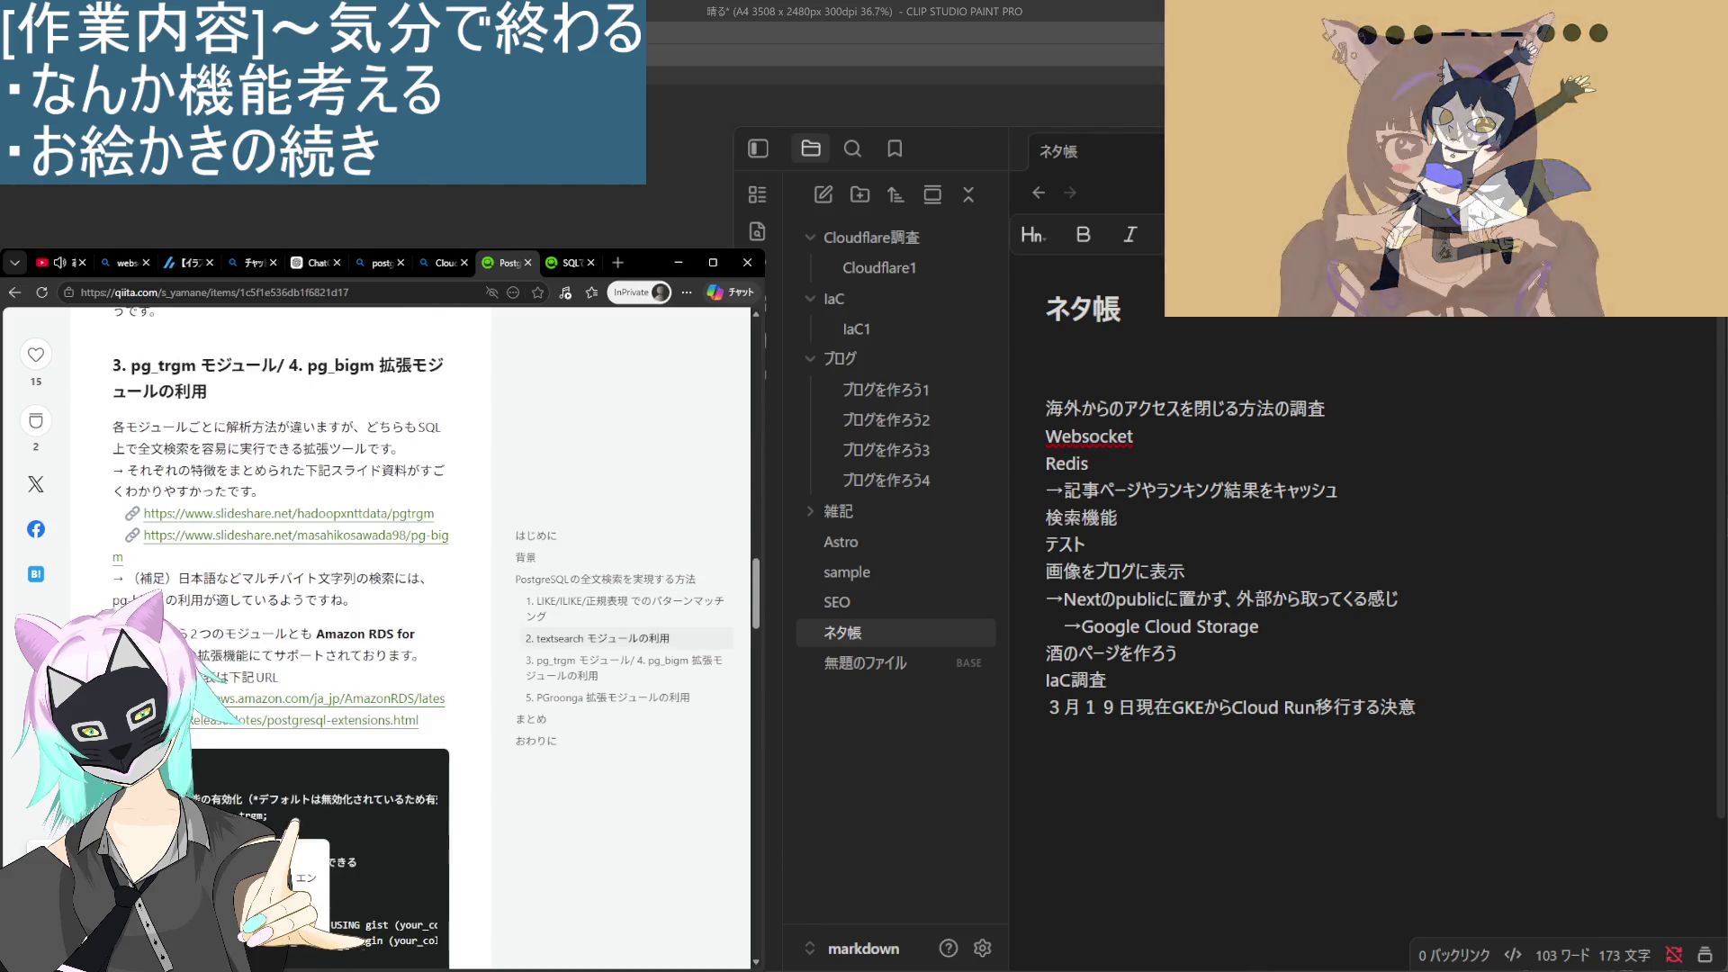
{"action": "scroll", "coordinate": [281, 630], "scroll_direction": "down", "scroll_amount": 5}
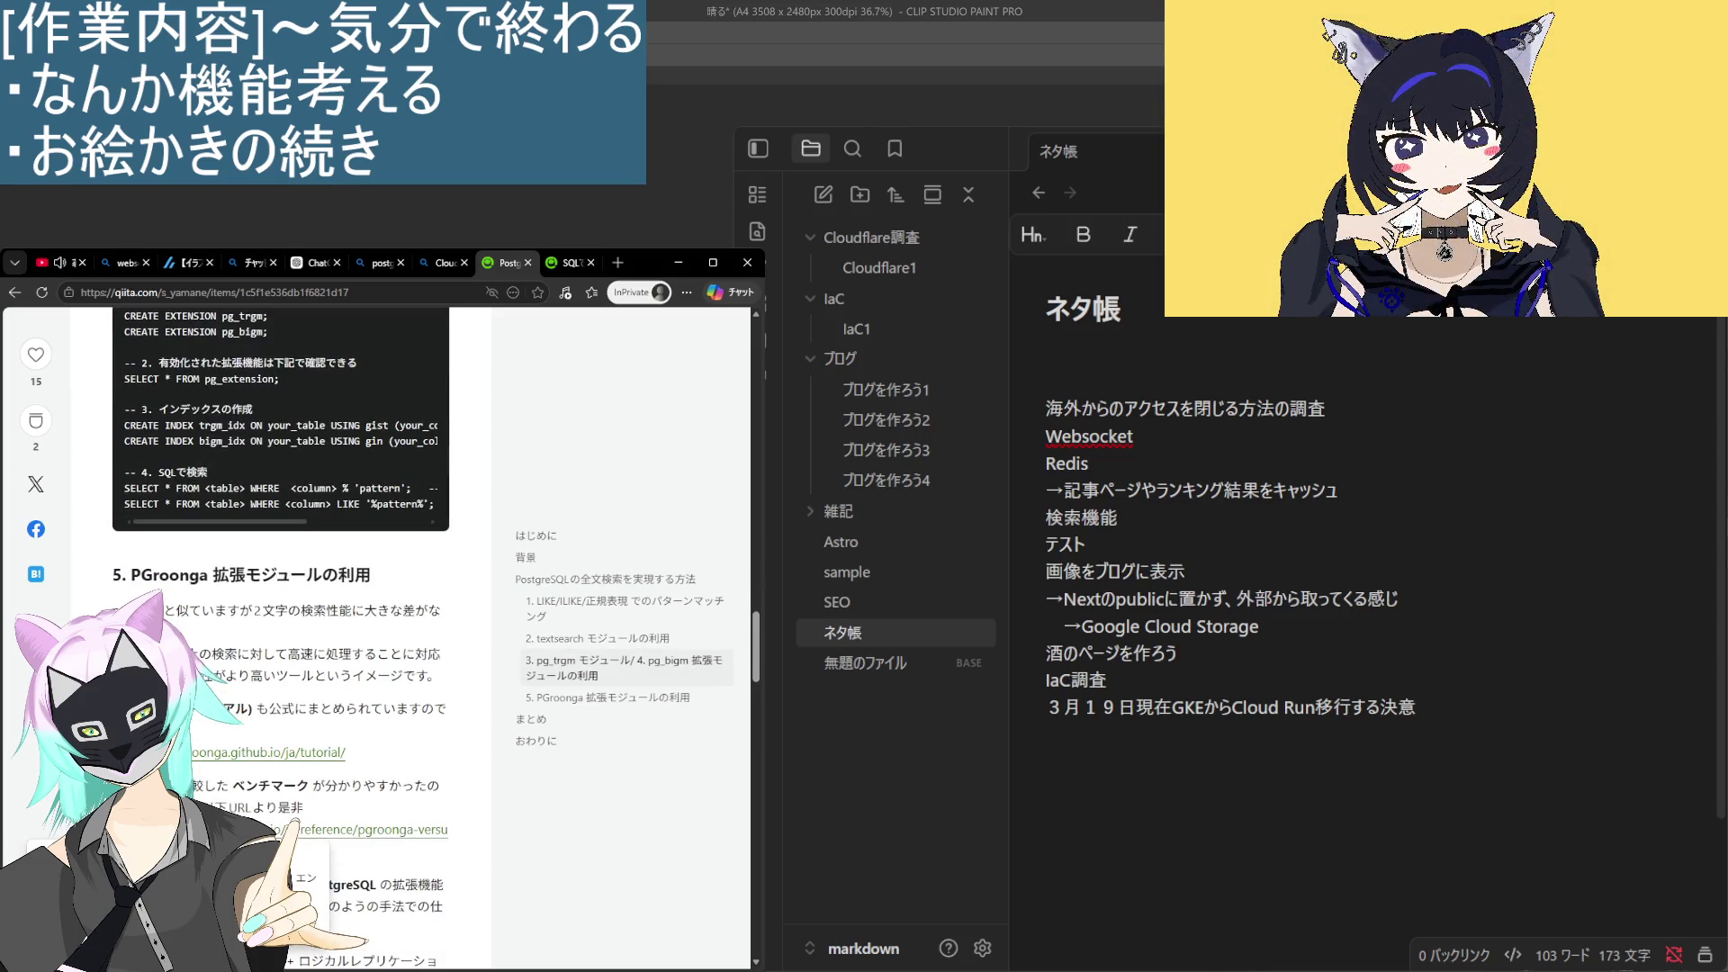
{"action": "scroll", "coordinate": [281, 630], "scroll_direction": "down", "scroll_amount": 6}
{"action": "scroll", "coordinate": [281, 631], "scroll_direction": "down", "scroll_amount": 2}
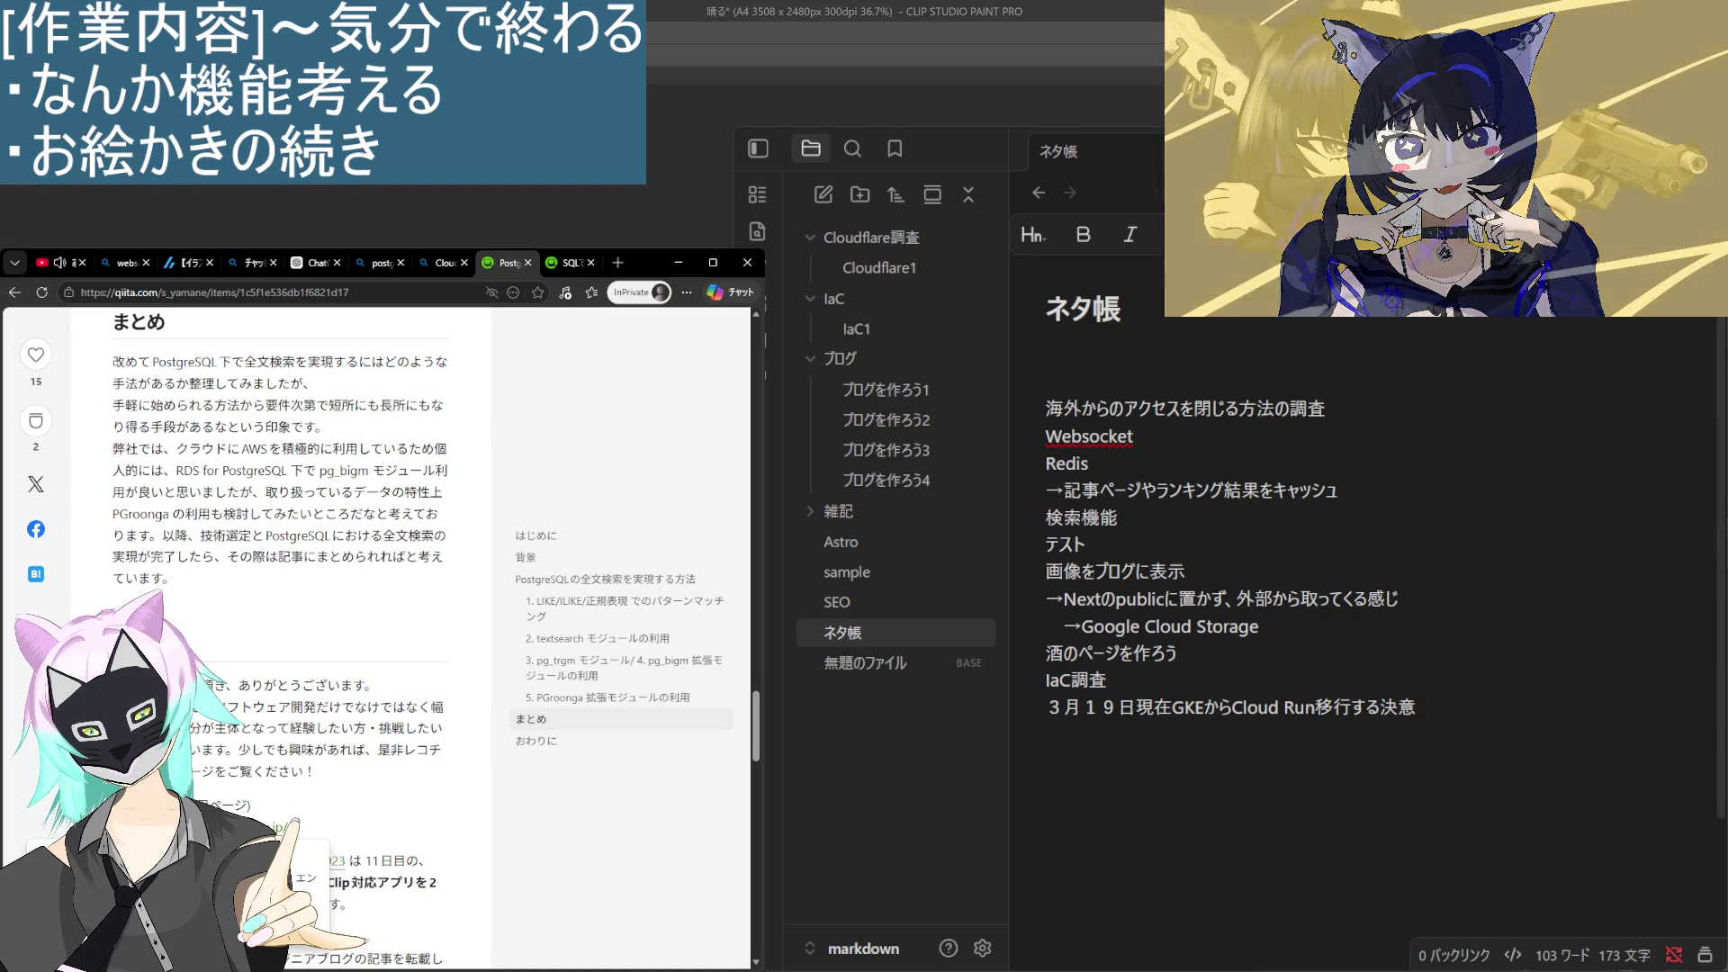
{"action": "scroll", "coordinate": [281, 630], "scroll_direction": "down", "scroll_amount": 1}
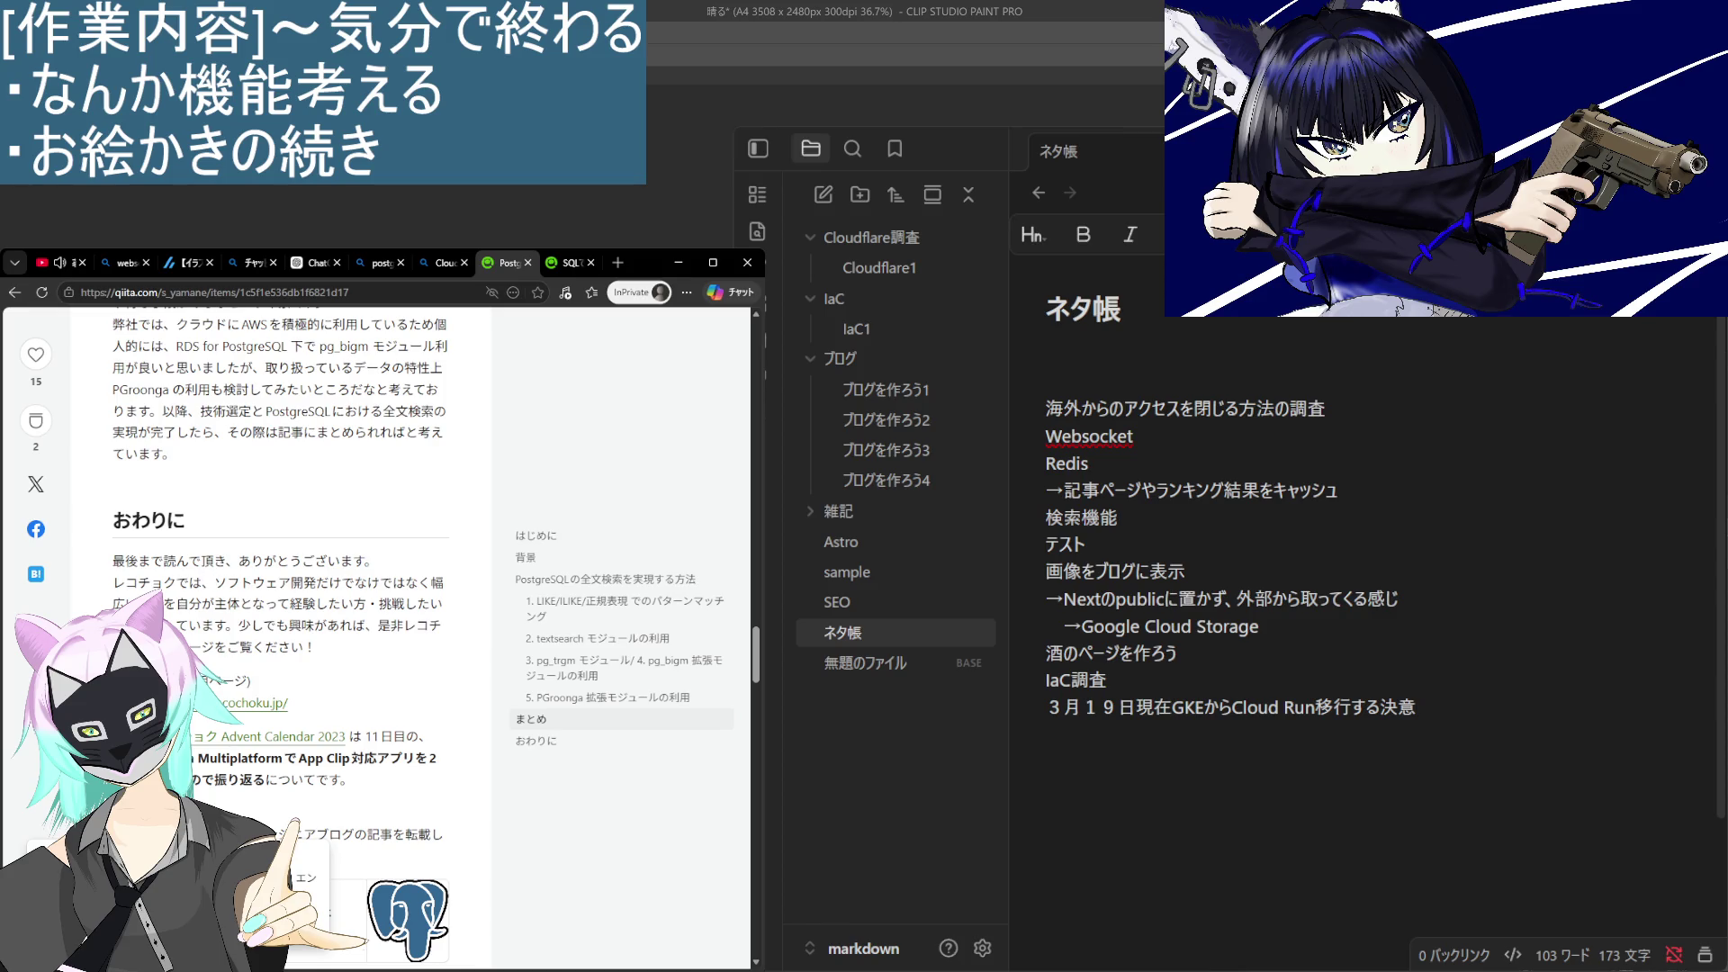
{"action": "scroll", "coordinate": [114, 583], "scroll_direction": "down", "scroll_amount": 5}
Close the Qiita article and send ChatGPT 'Cloud sqlで全文検索をしたい。どうしたらいい？'.
{"action": "key", "text": "ctrl+w"}
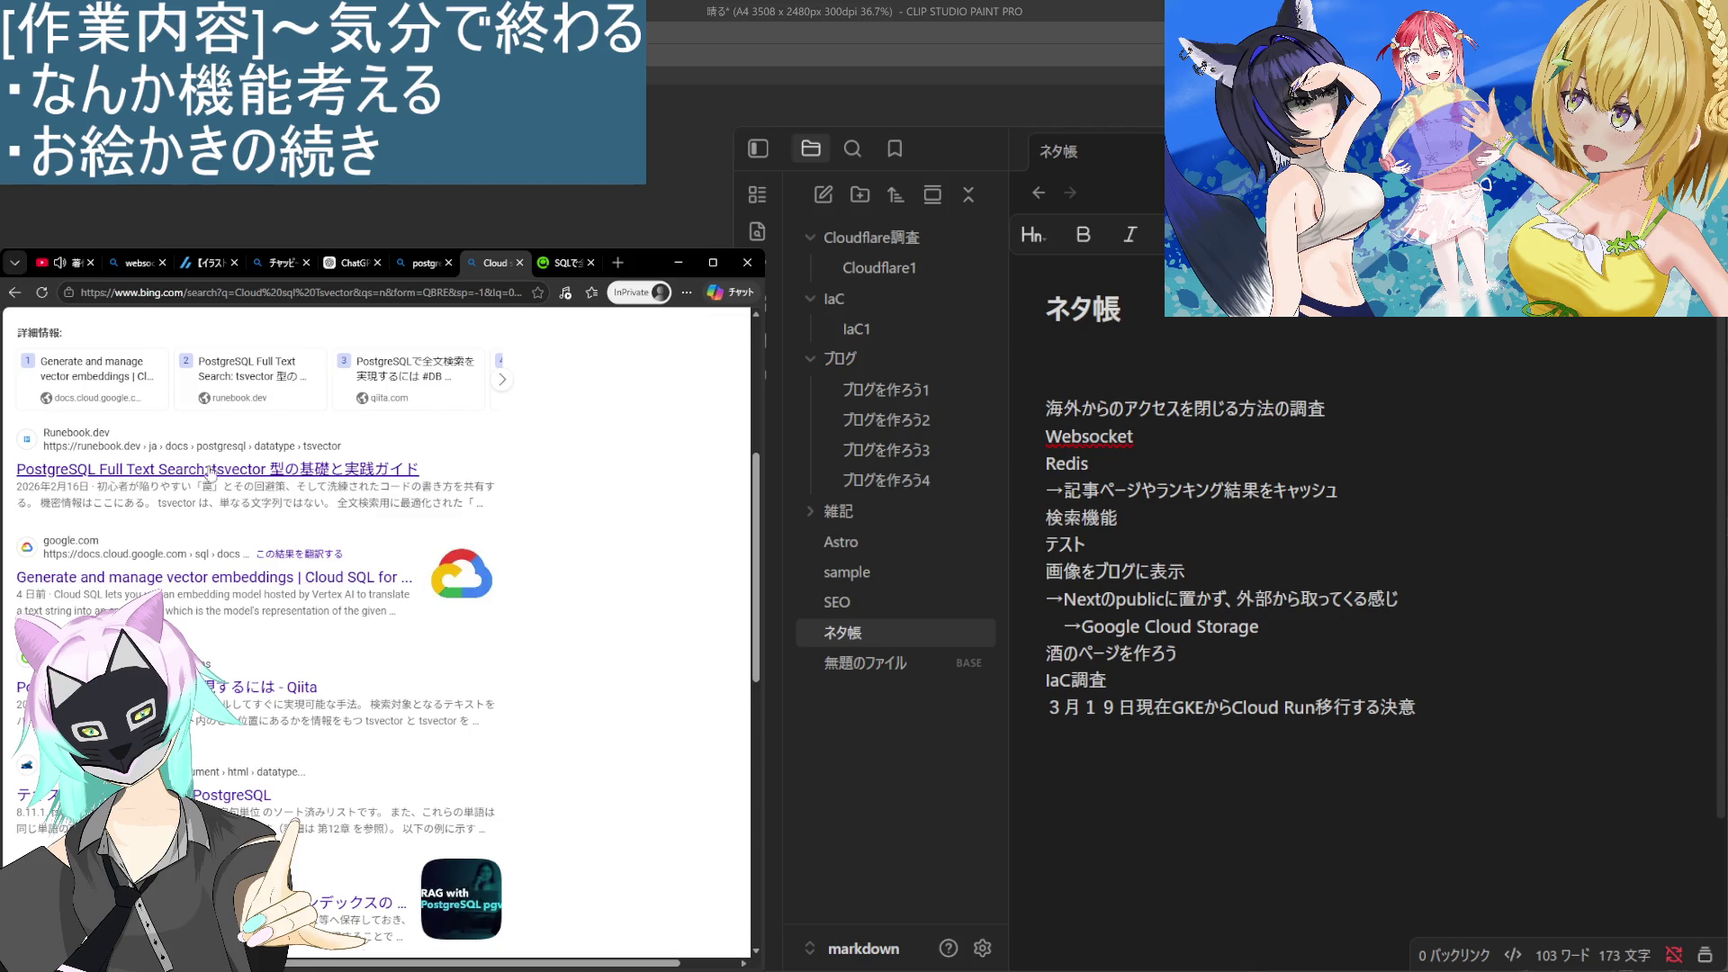
{"action": "left_click", "coordinate": [347, 262]}
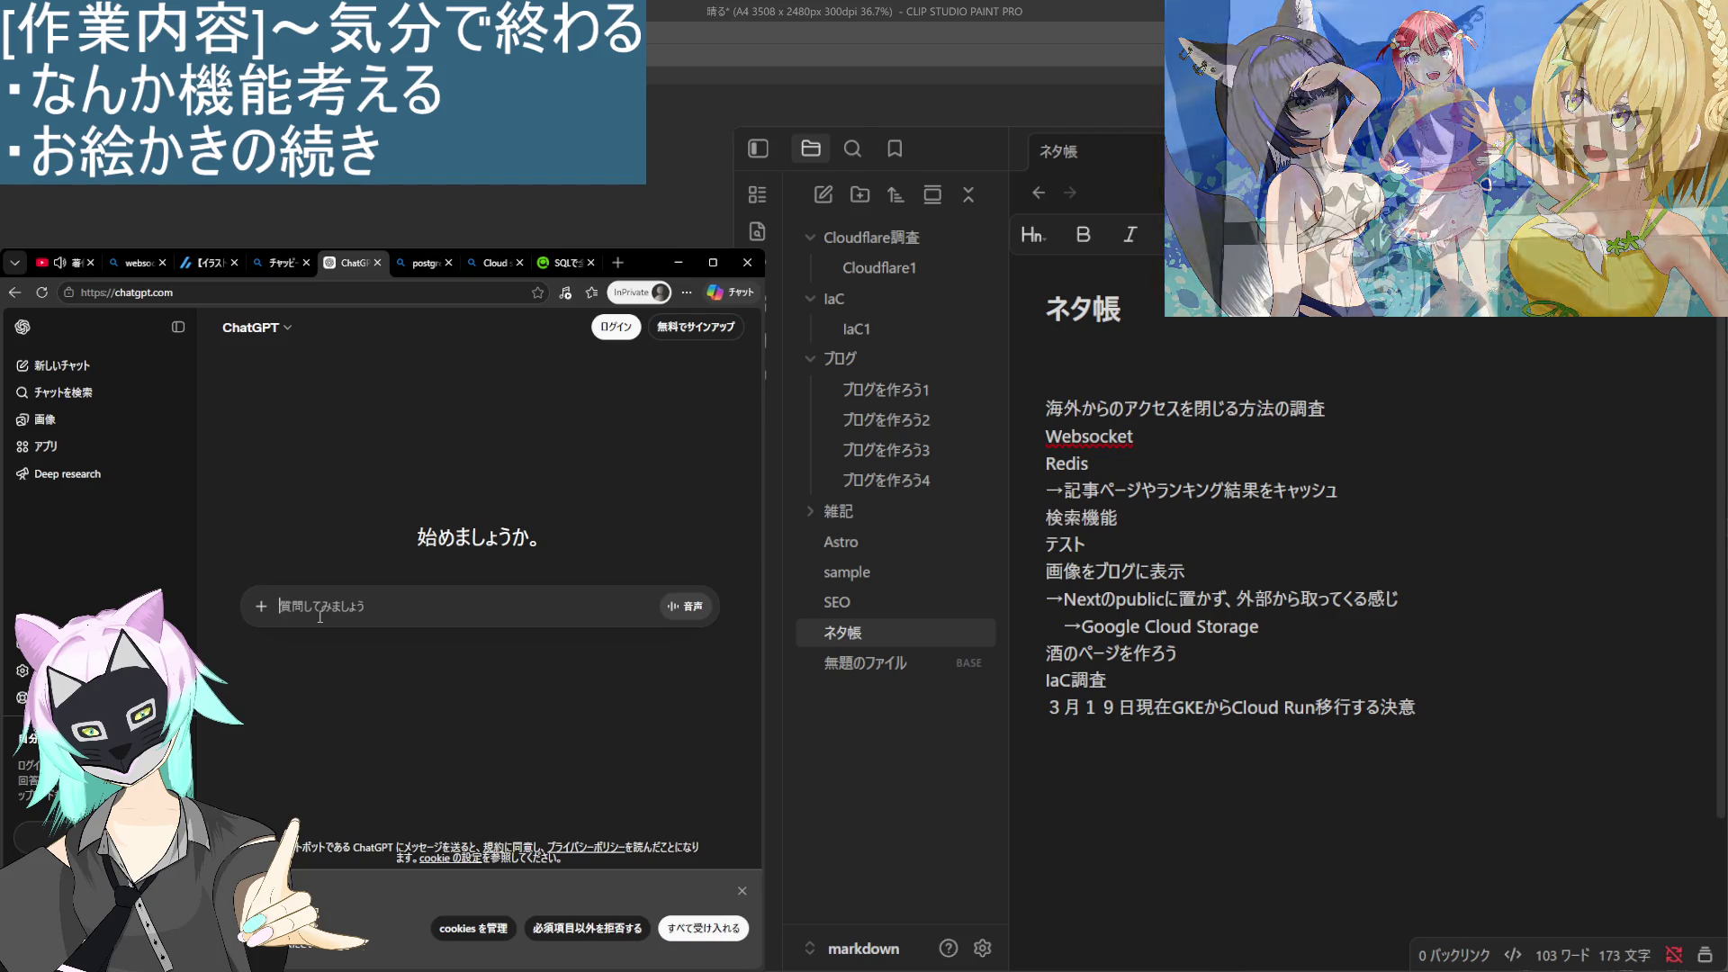
{"action": "type", "text": "Cloud sql"}
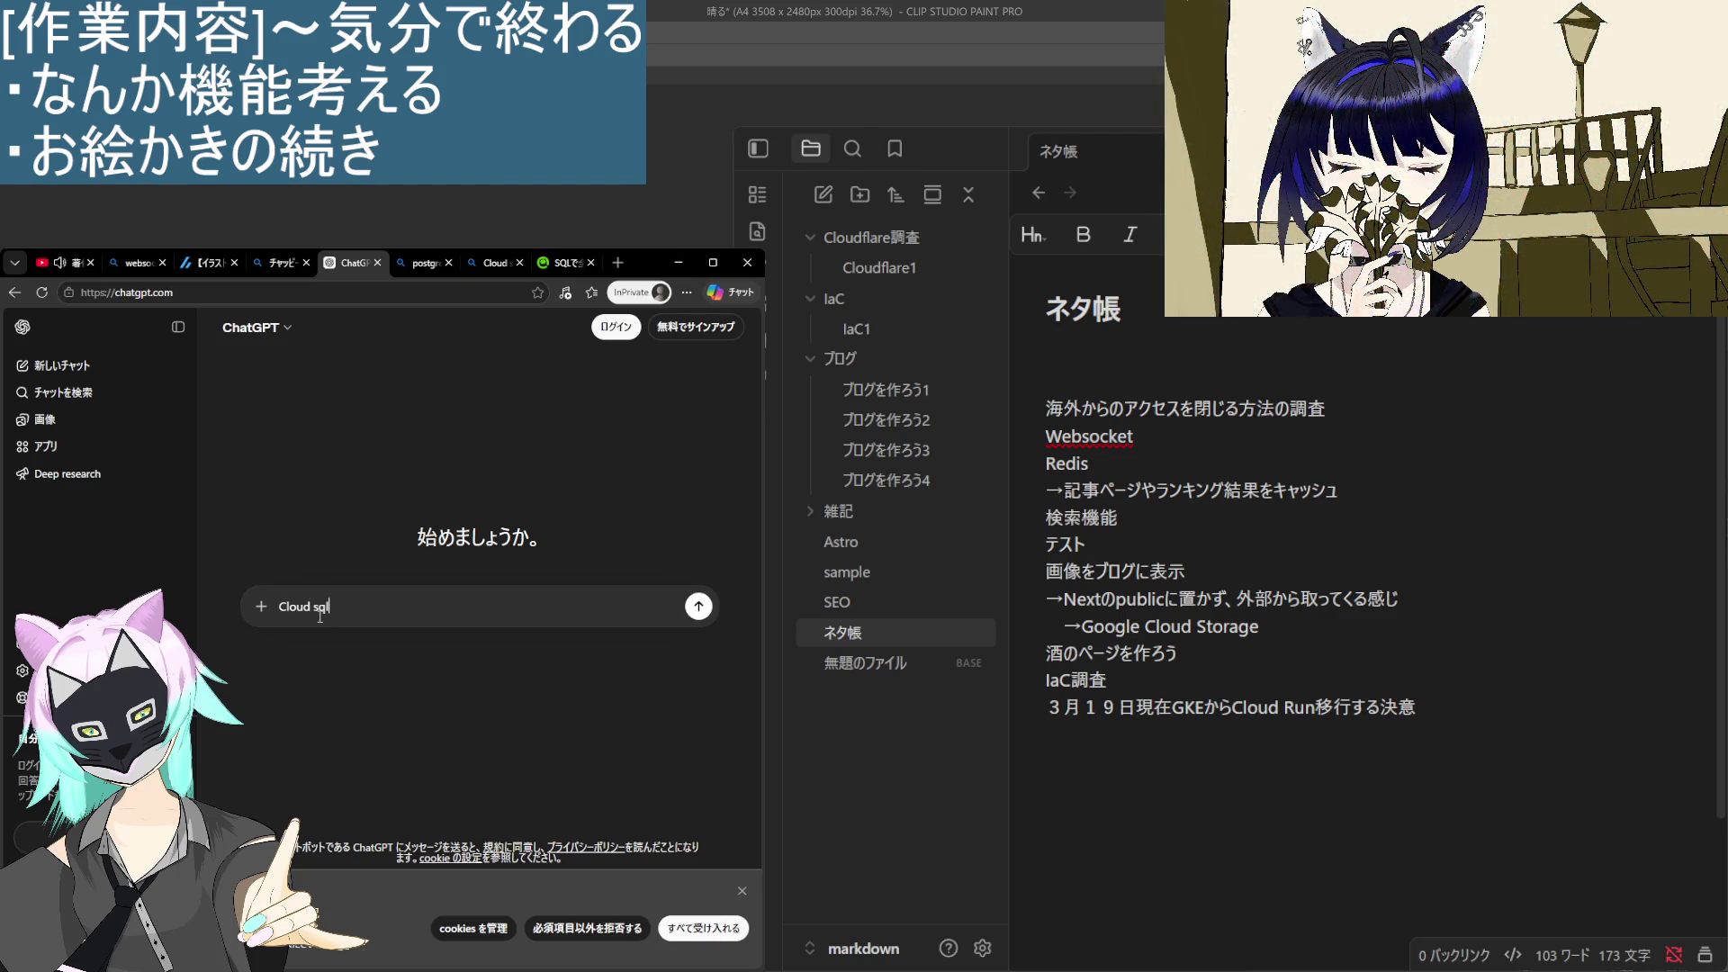
{"action": "type", "text": "で"}
{"action": "type", "text": "全文"}
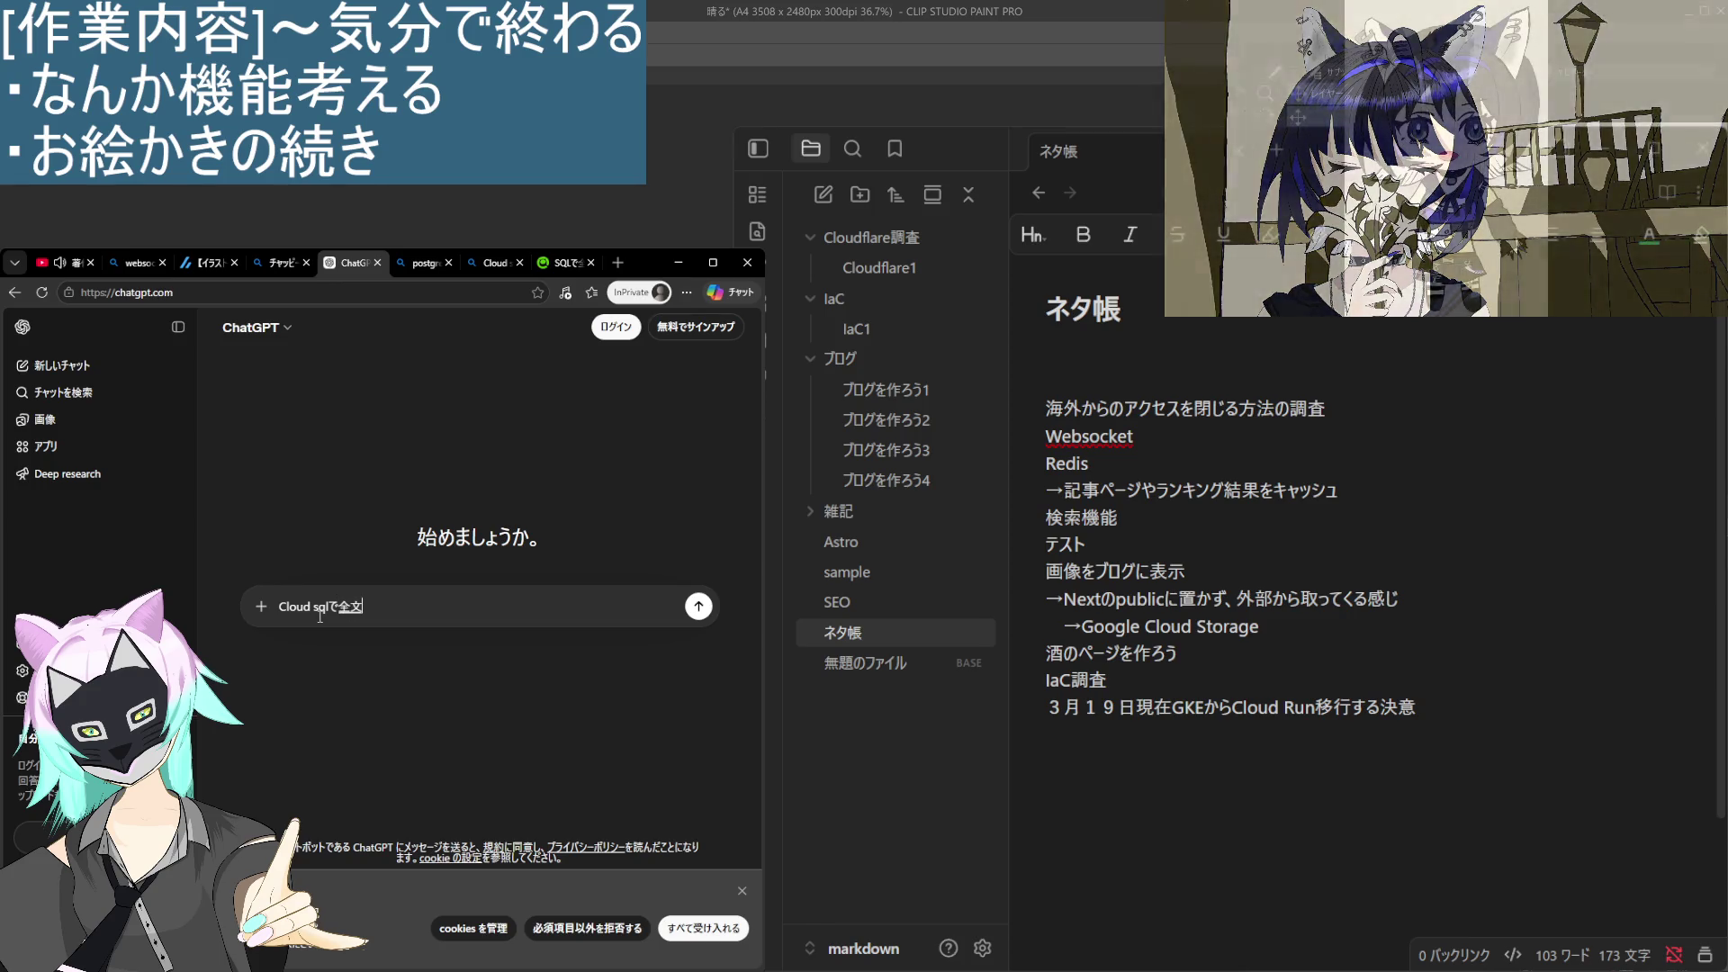
{"action": "type", "text": "検索を"}
{"action": "type", "text": "したい"}
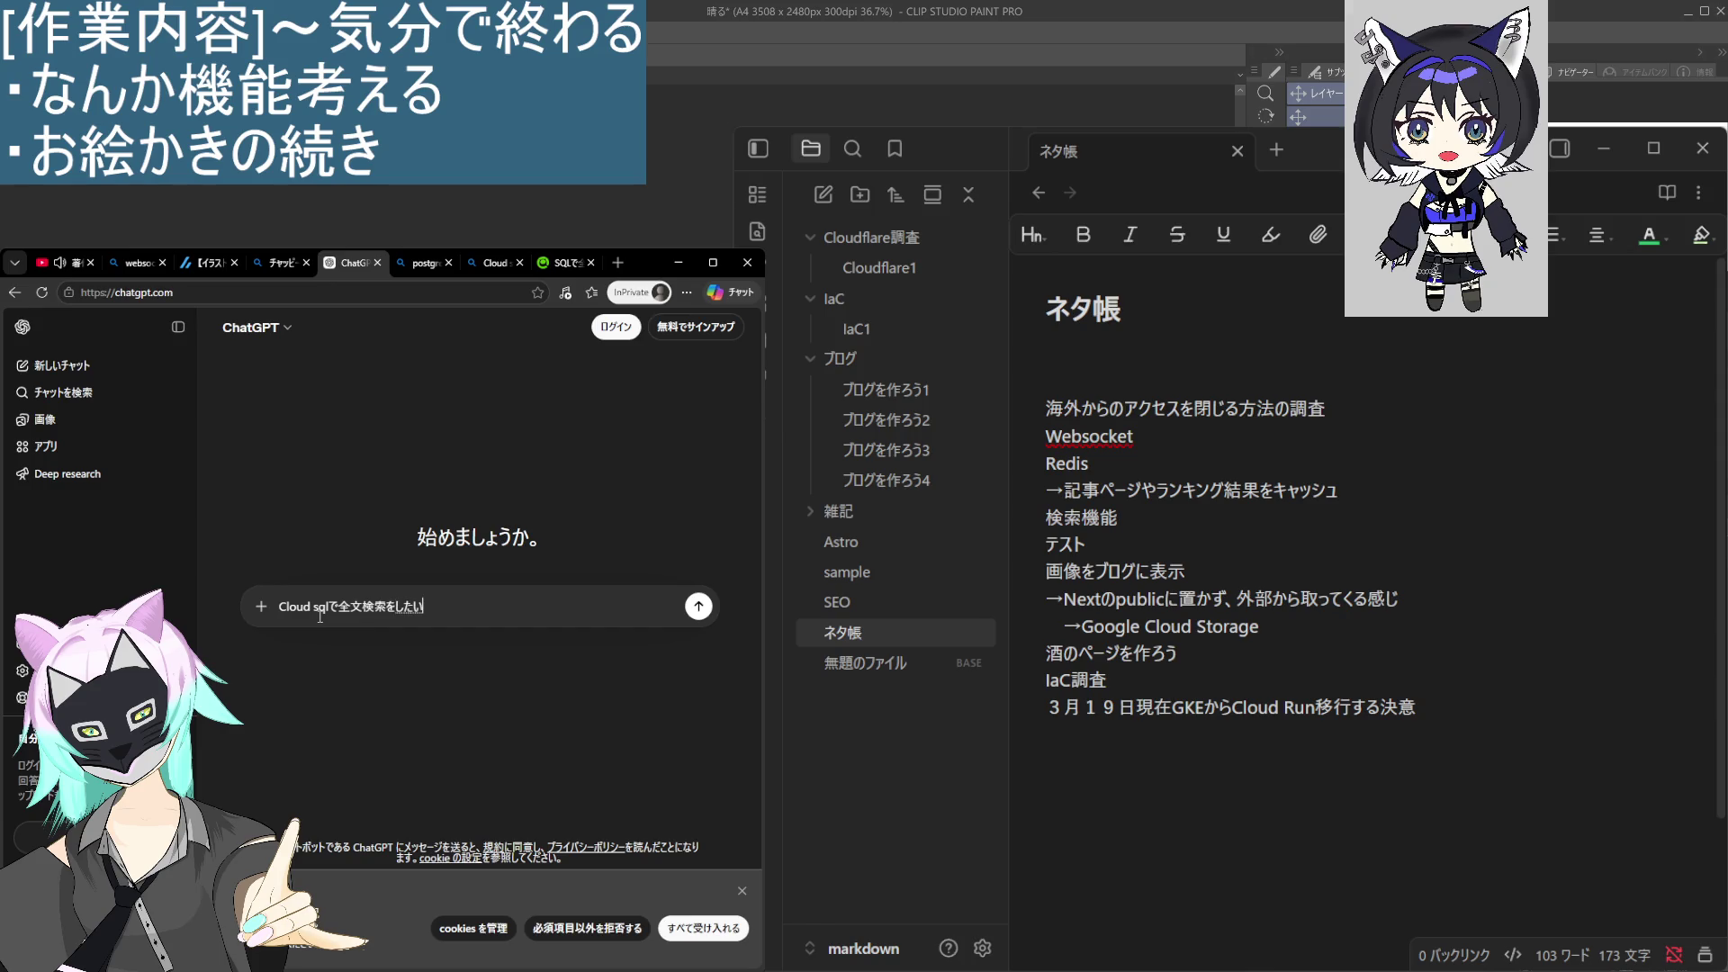
{"action": "key", "text": "Return"}
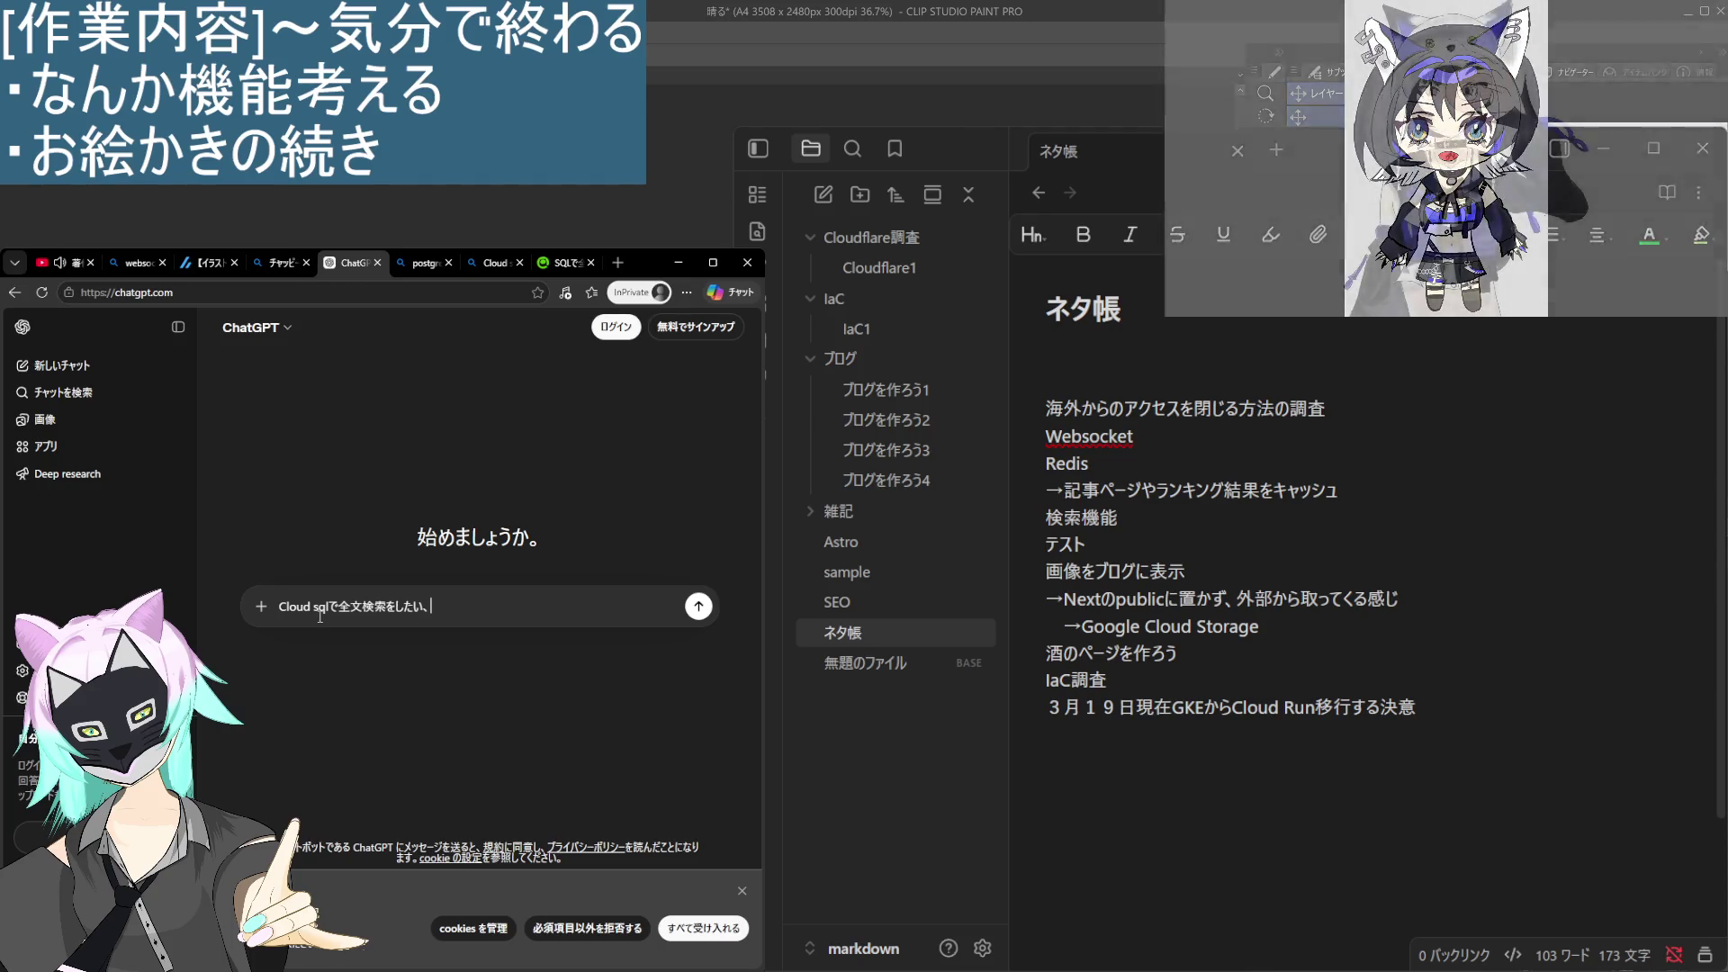
{"action": "type", "text": "DB"}
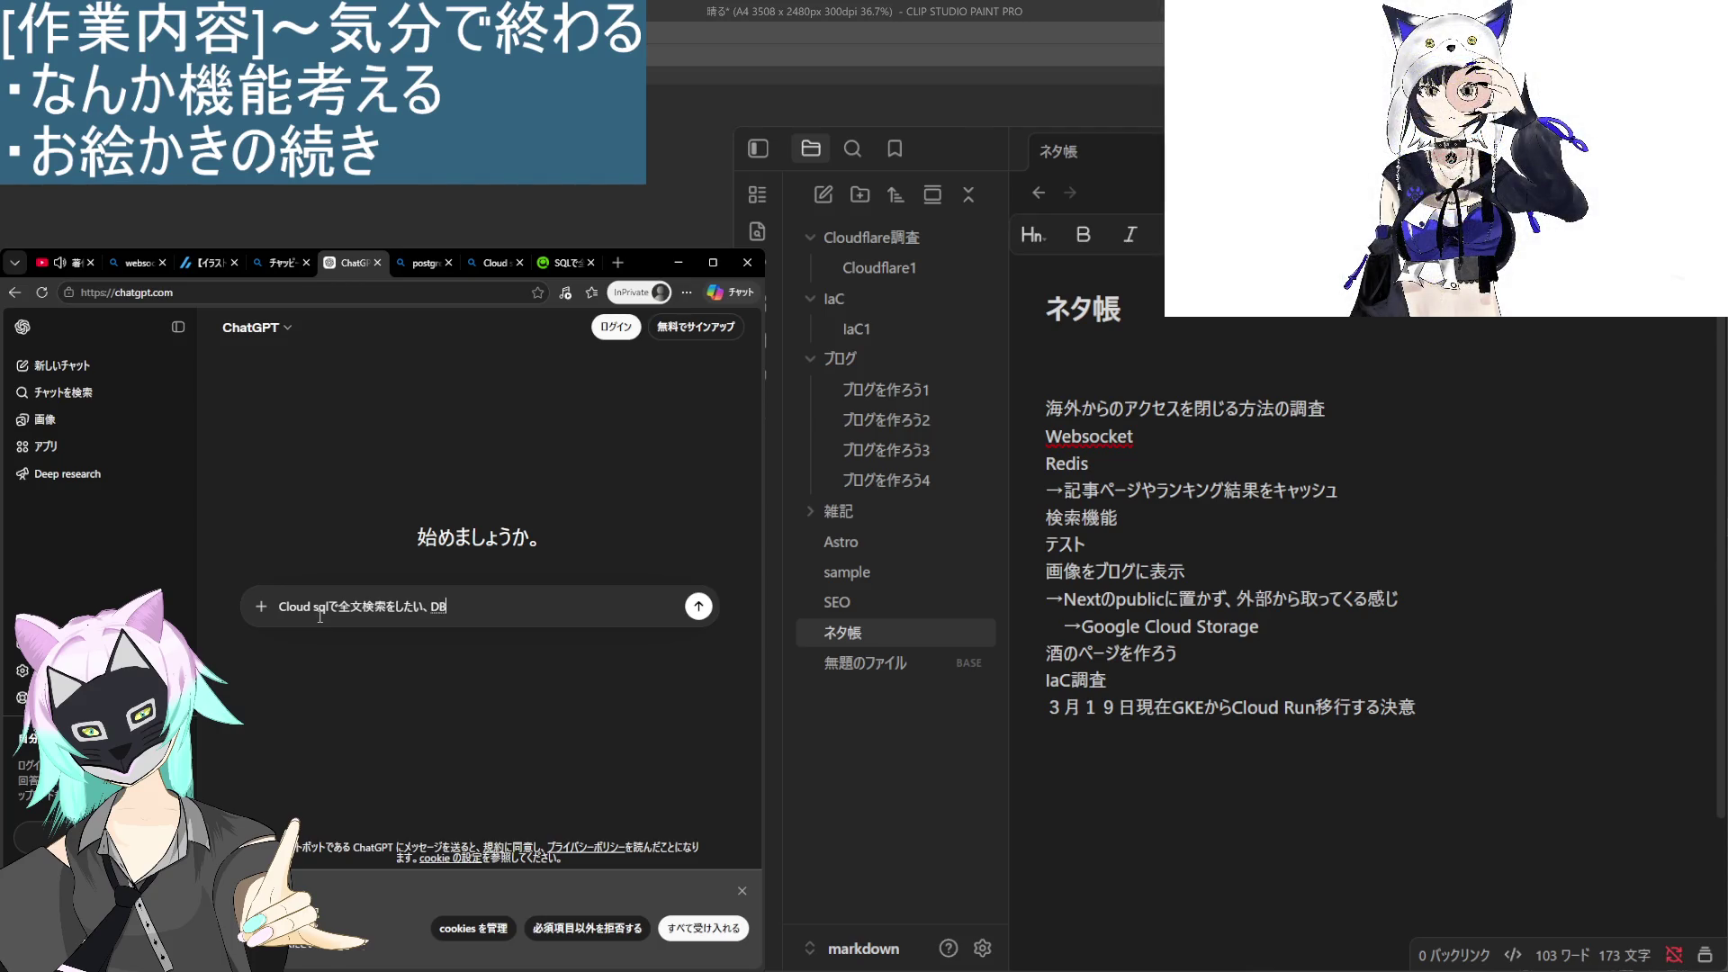
{"action": "type", "text": "せ設定は"}
{"action": "key", "text": "BackSpace"}
{"action": "key", "text": "BackSpace"}
{"action": "key", "text": "BackSpace"}
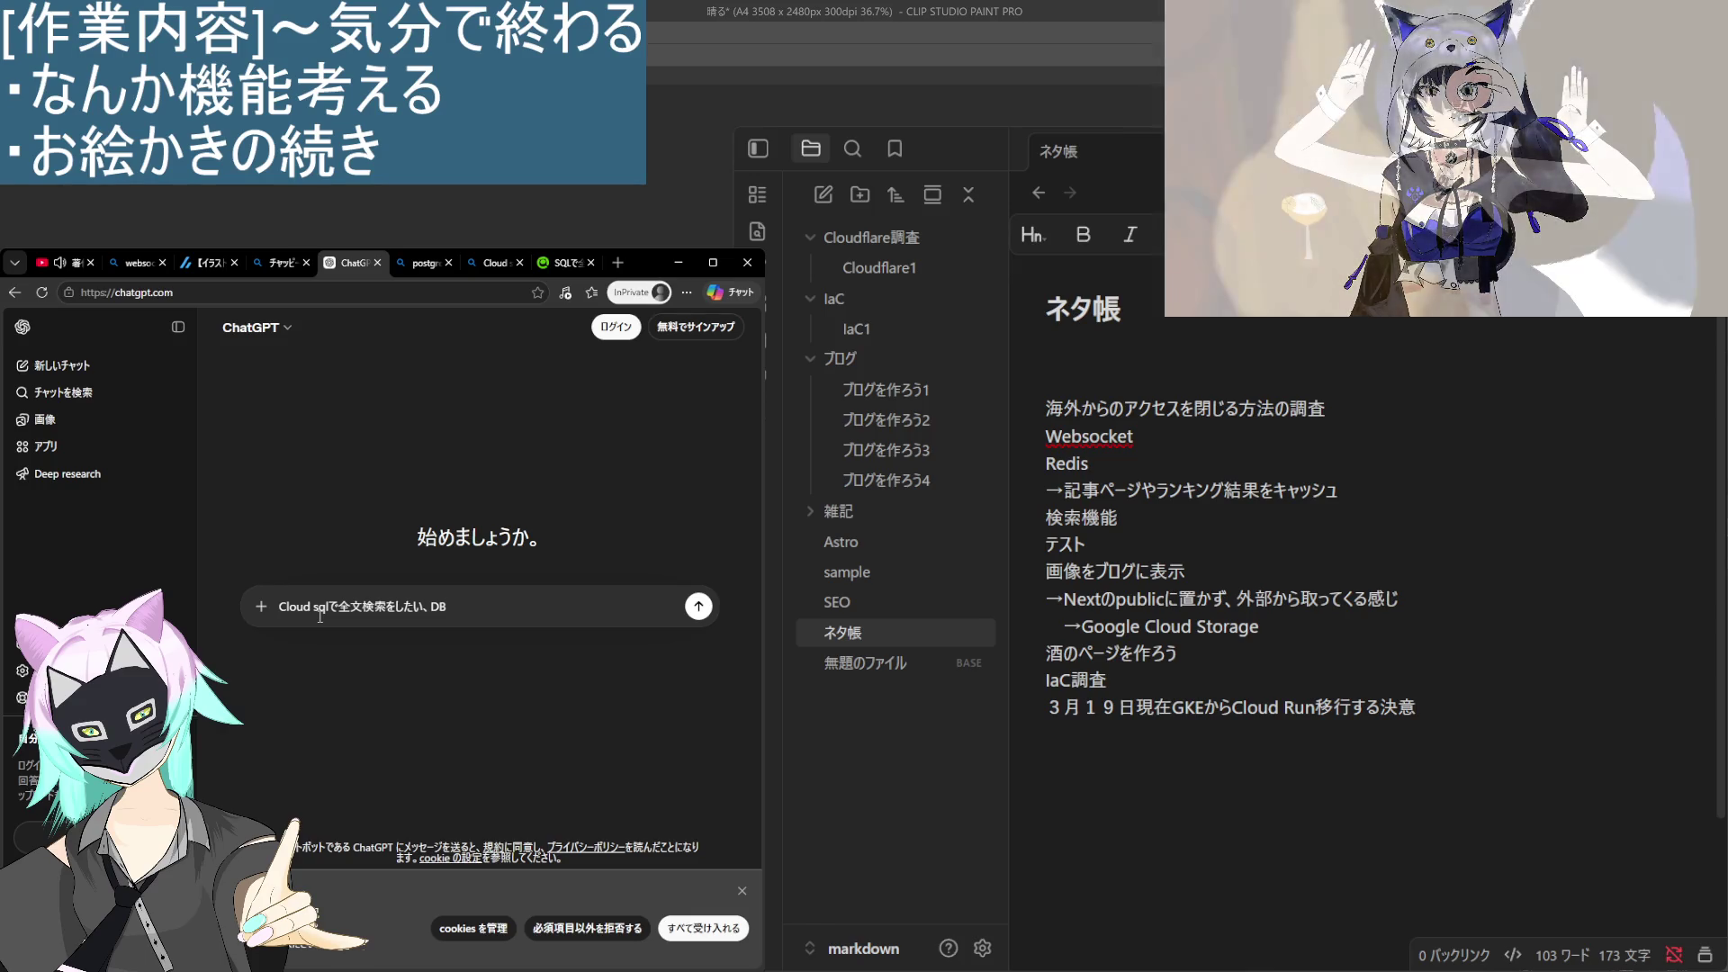
{"action": "type", "text": "の"}
{"action": "key", "text": "BackSpace"}
{"action": "key", "text": "BackSpace"}
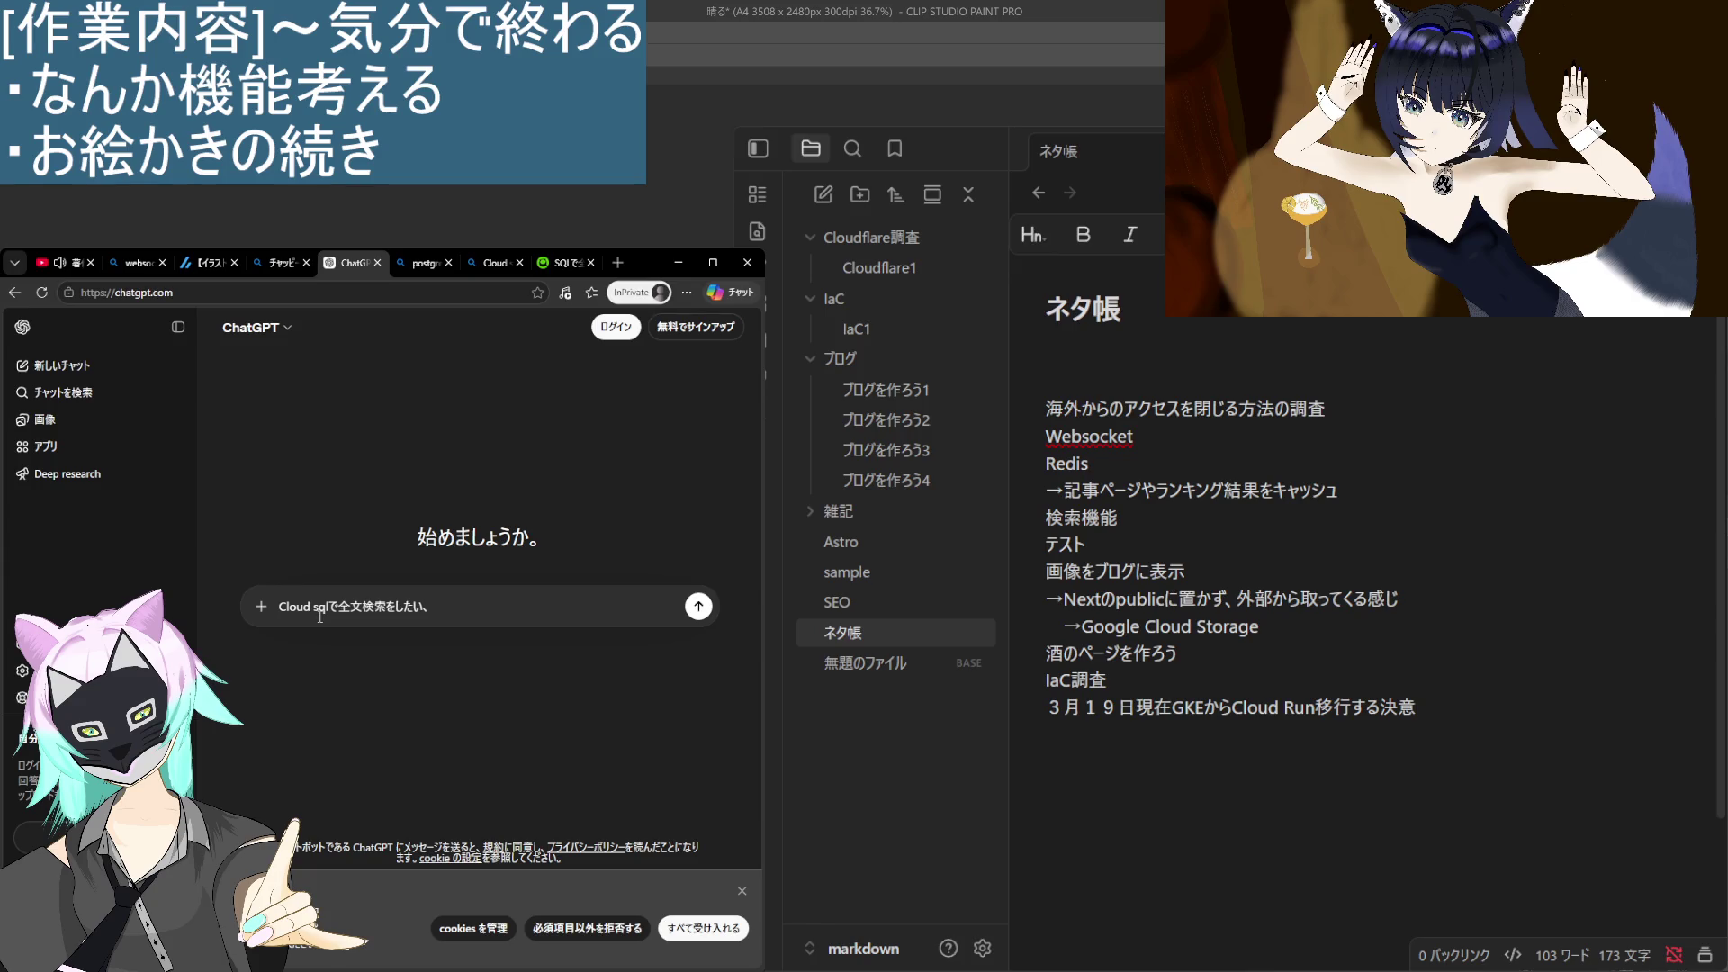
{"action": "type", "text": "どうしたらいい"}
{"action": "type", "text": "？"}
{"action": "key", "text": "Return"}
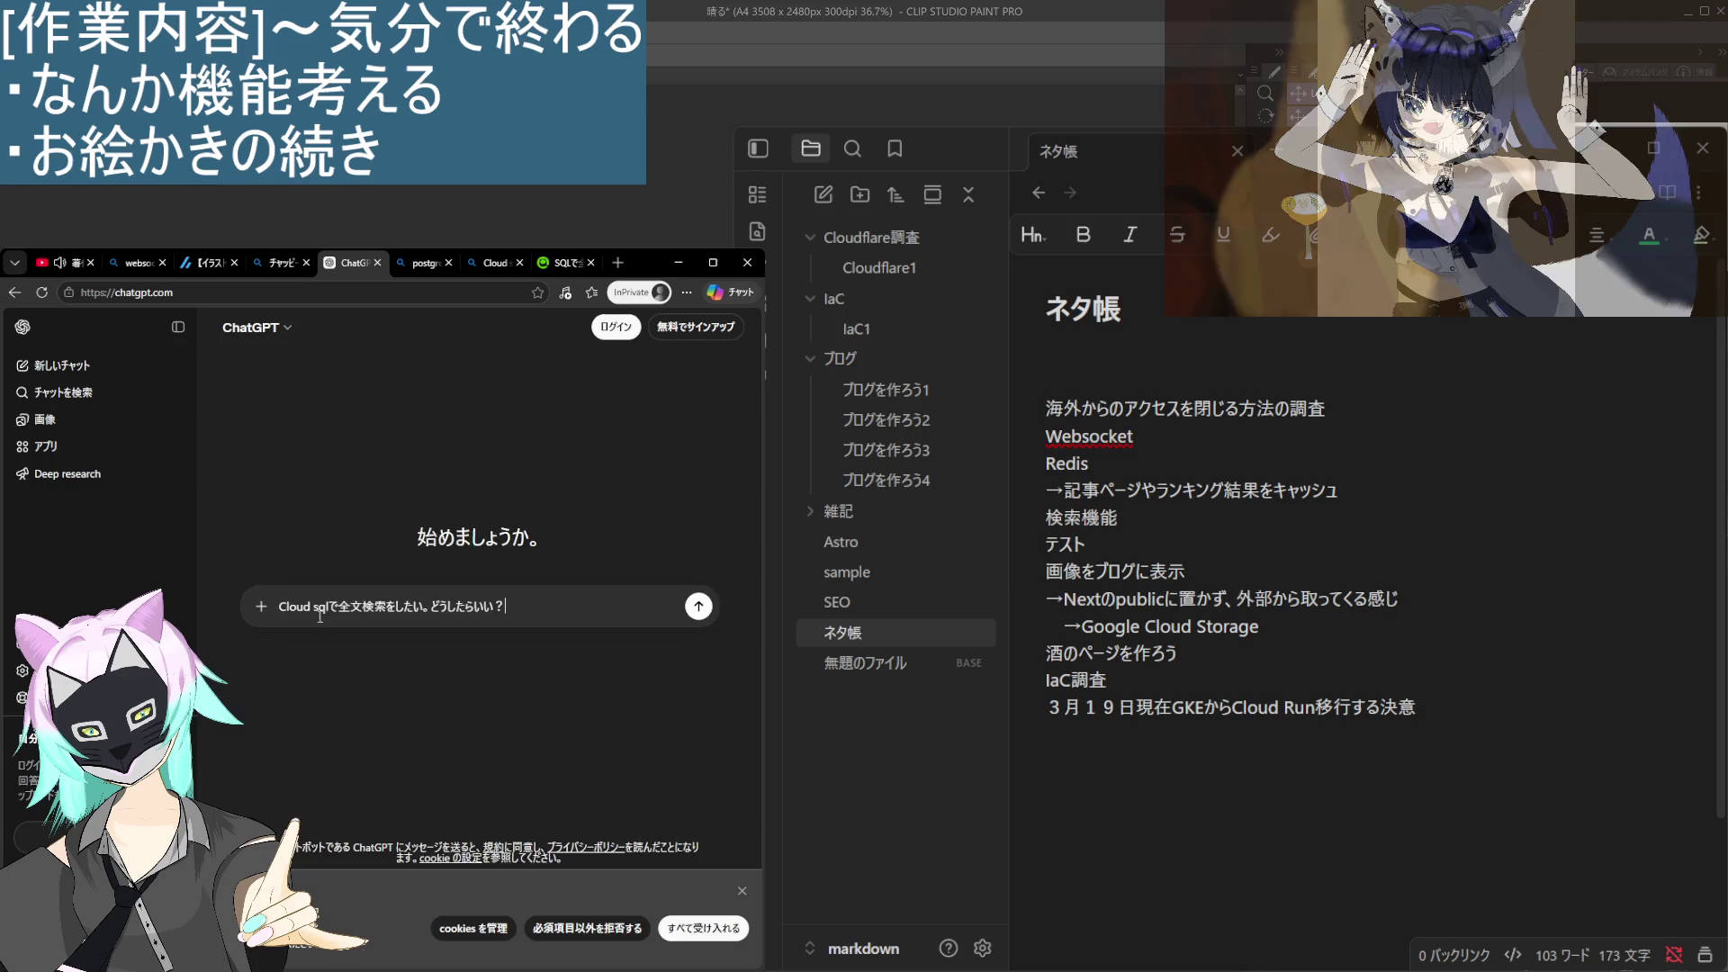
{"action": "key", "text": "Return"}
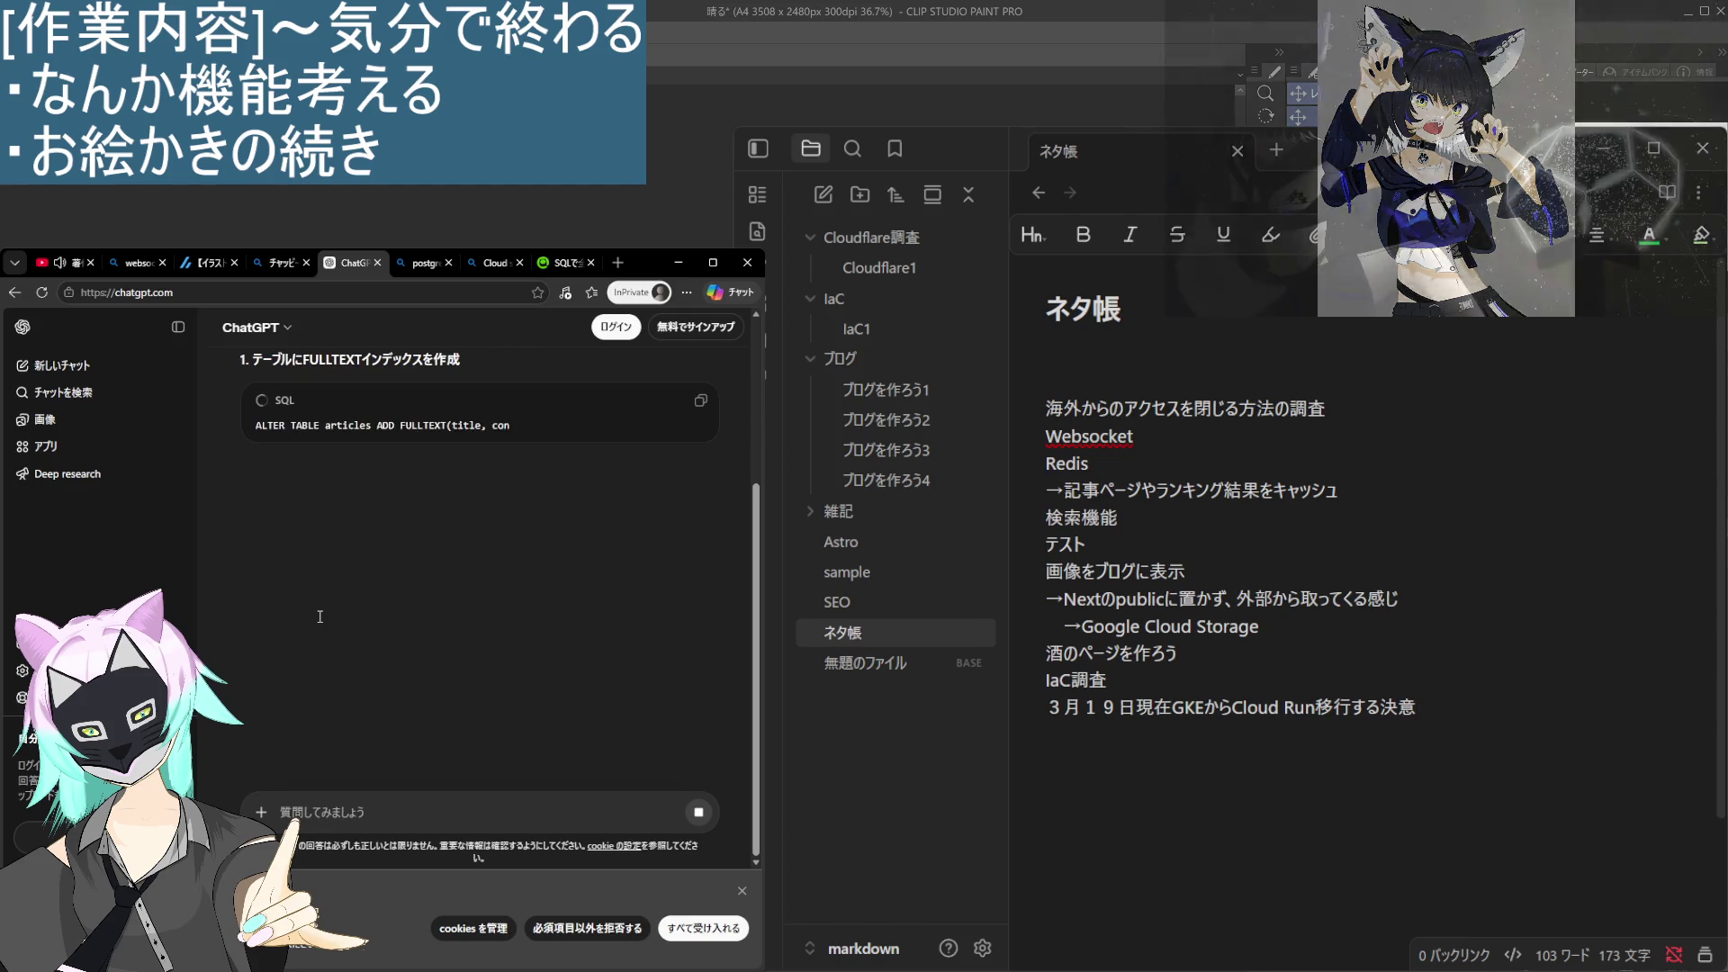
Clear the stray えええ characters from the prompt box while the answer finishes.
{"action": "type", "text": "おえええええええええええええええええええええ"}
{"action": "key", "text": "BackSpace"}
{"action": "key", "text": "BackSpace"}
{"action": "key", "text": "BackSpace"}
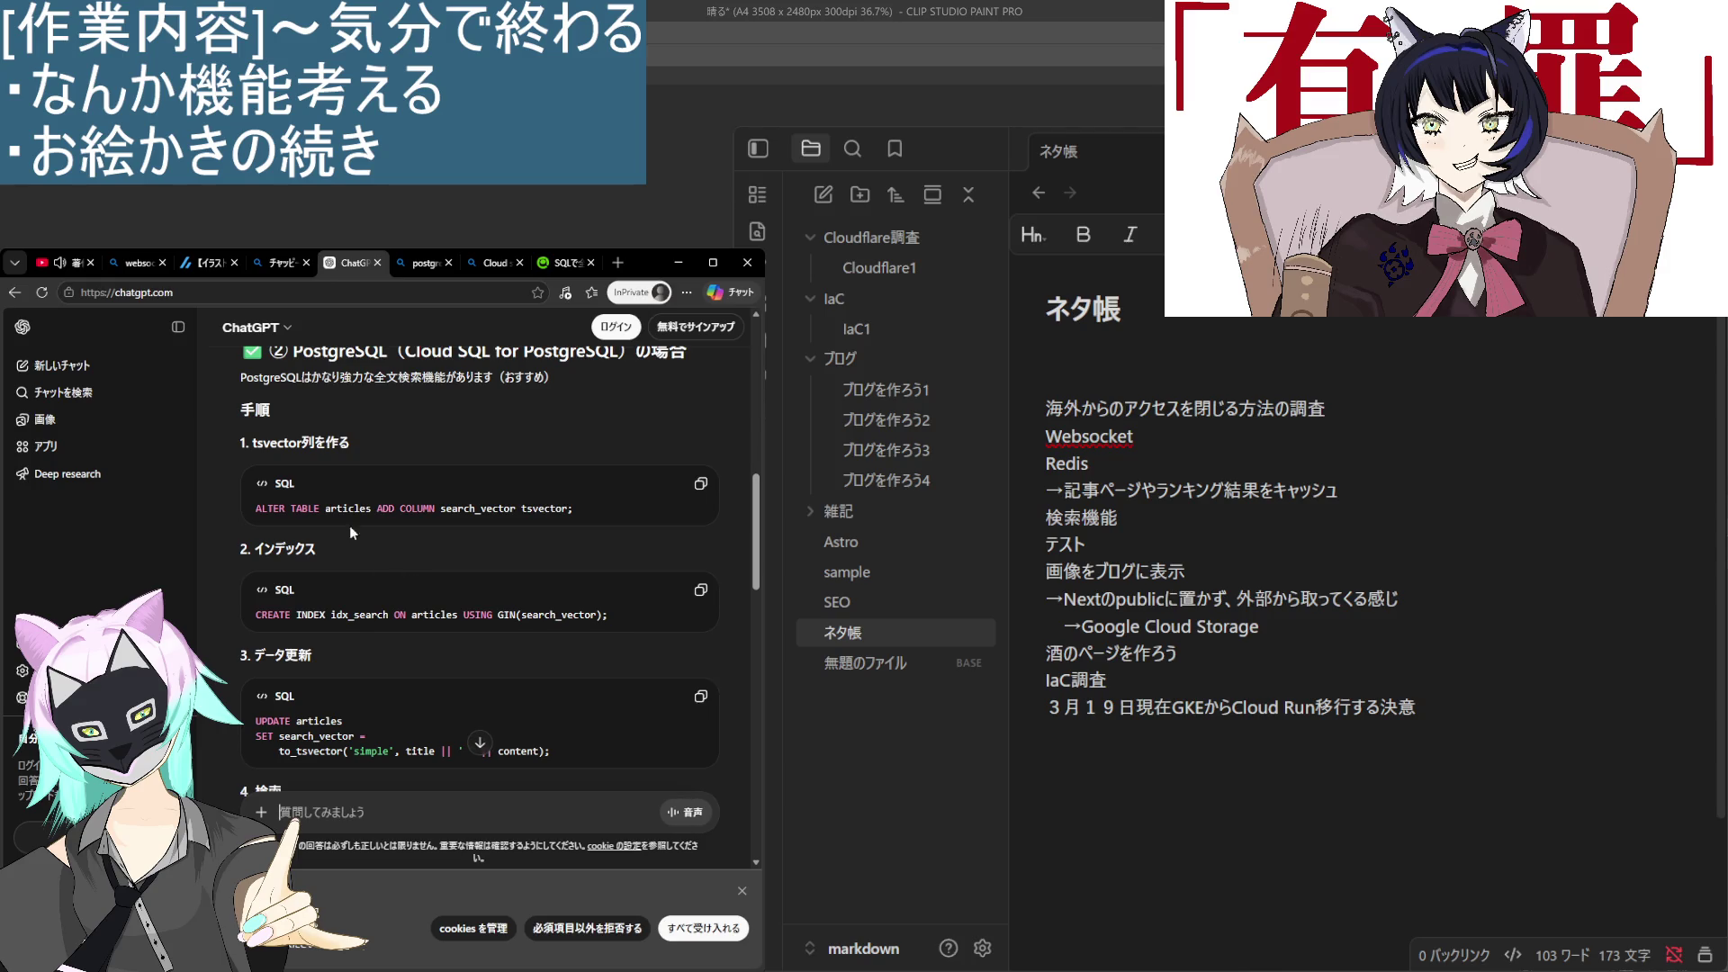
Select the answer's lines on PostgreSQL's weak Japanese support, pg_bigm and Cloud SQL → データ保存.
{"action": "scroll", "coordinate": [288, 591], "scroll_direction": "down", "scroll_amount": 3}
{"action": "scroll", "coordinate": [288, 592], "scroll_direction": "down", "scroll_amount": 2}
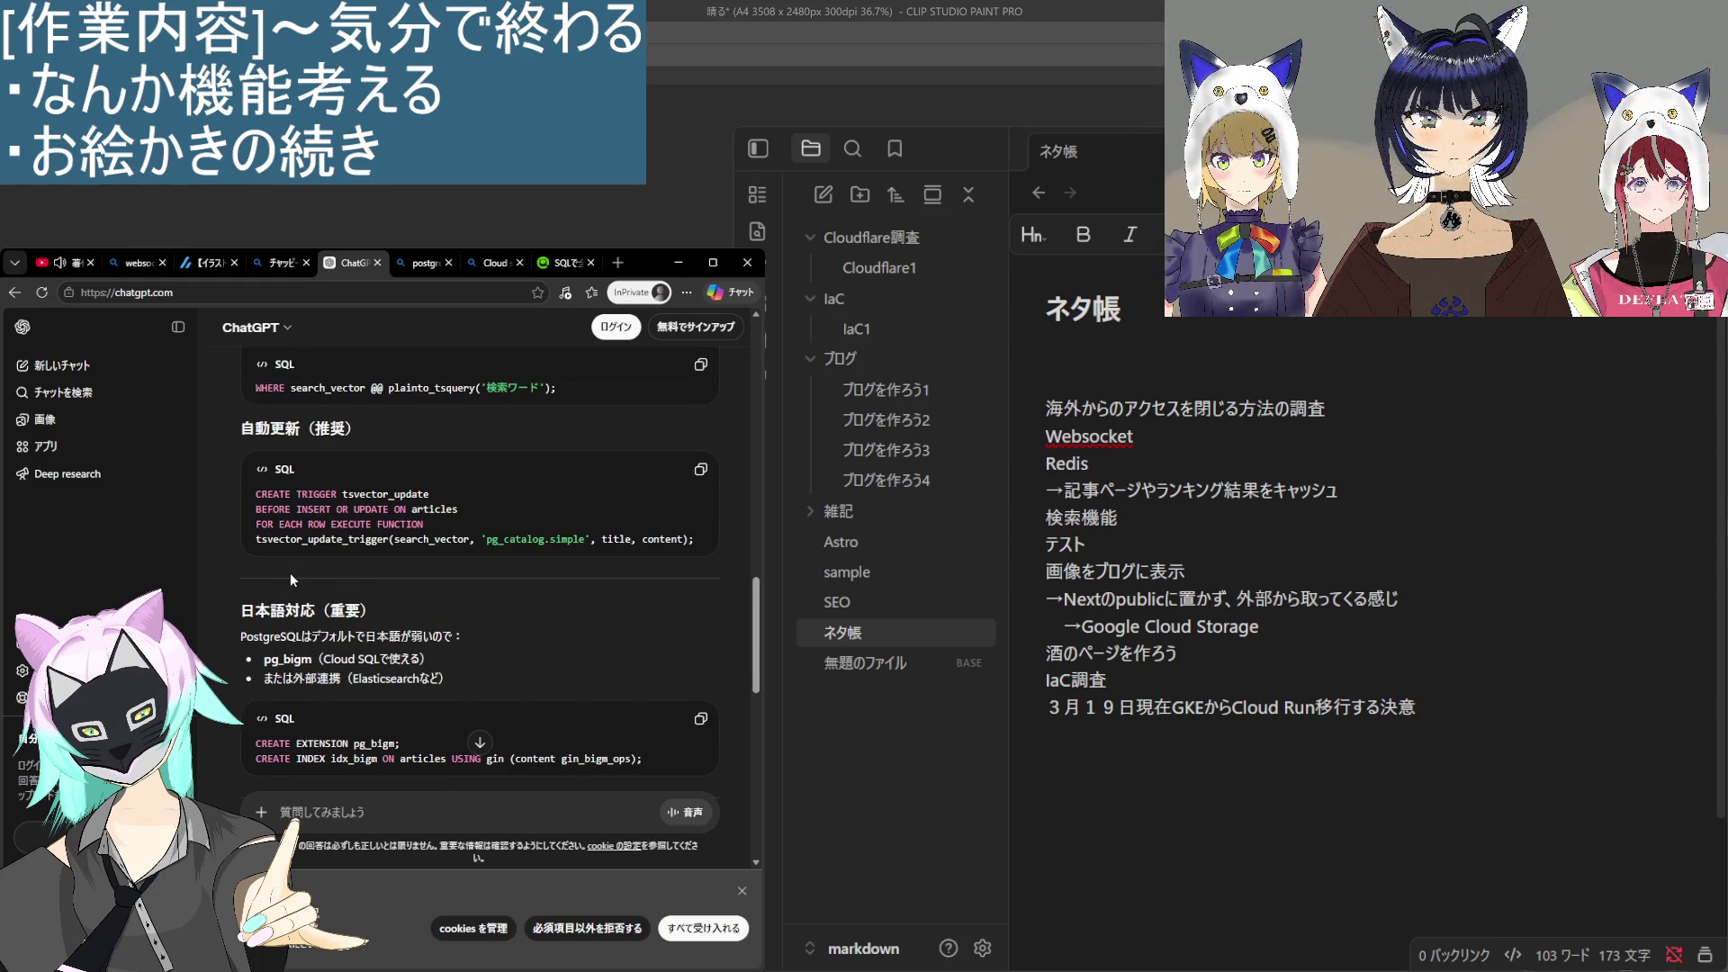
{"action": "scroll", "coordinate": [290, 573], "scroll_direction": "down", "scroll_amount": 3}
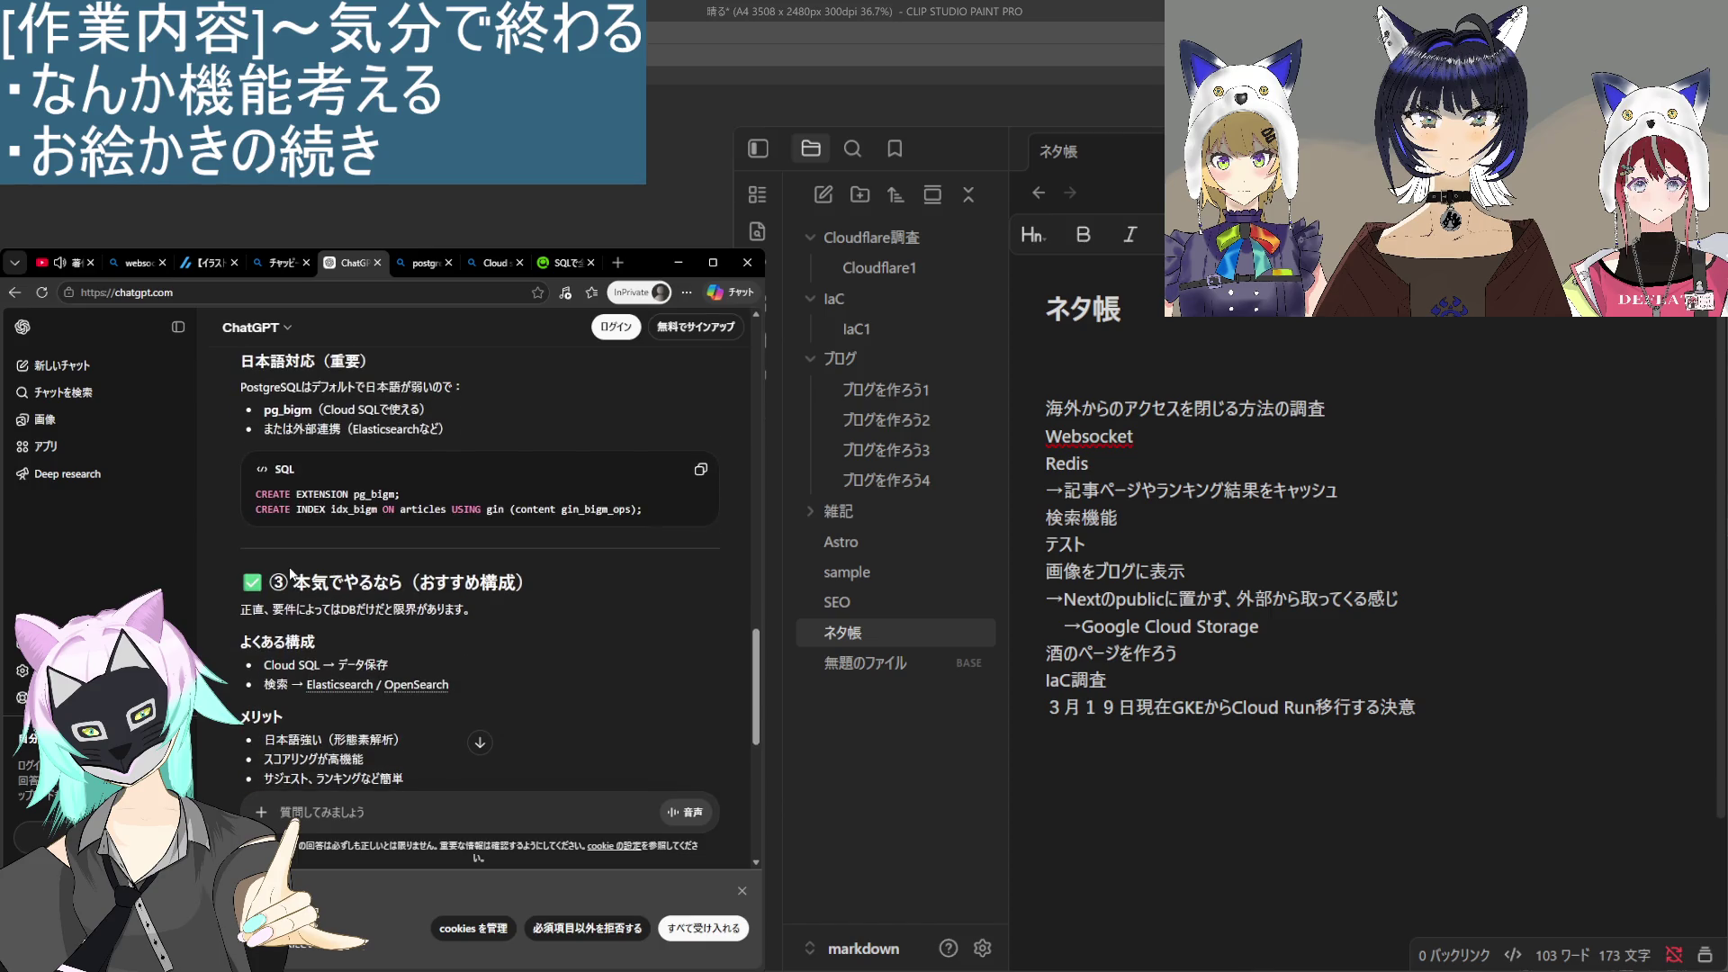
{"action": "mouse_move", "coordinate": [234, 375]}
{"action": "left_mouse_down"}
{"action": "mouse_move", "coordinate": [450, 409]}
{"action": "mouse_move", "coordinate": [455, 396]}
{"action": "left_mouse_up"}
{"action": "left_click_drag", "start_coordinate": [455, 396], "coordinate": [458, 411]}
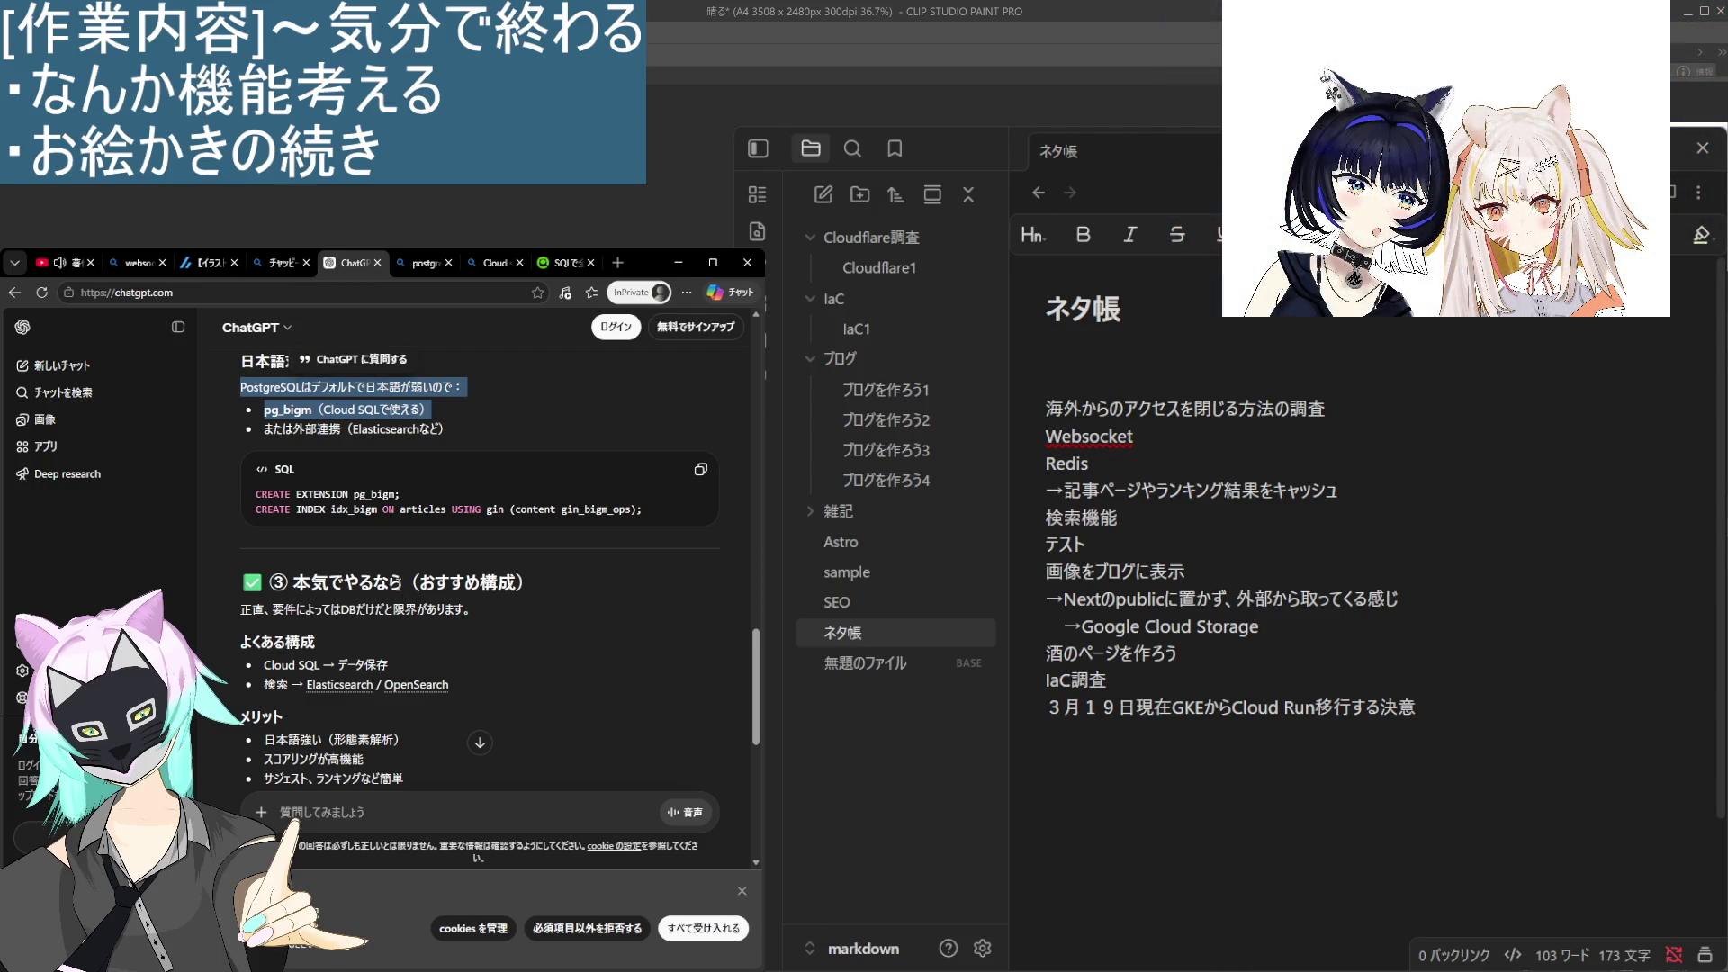
{"action": "scroll", "coordinate": [392, 574], "scroll_direction": "down", "scroll_amount": 1}
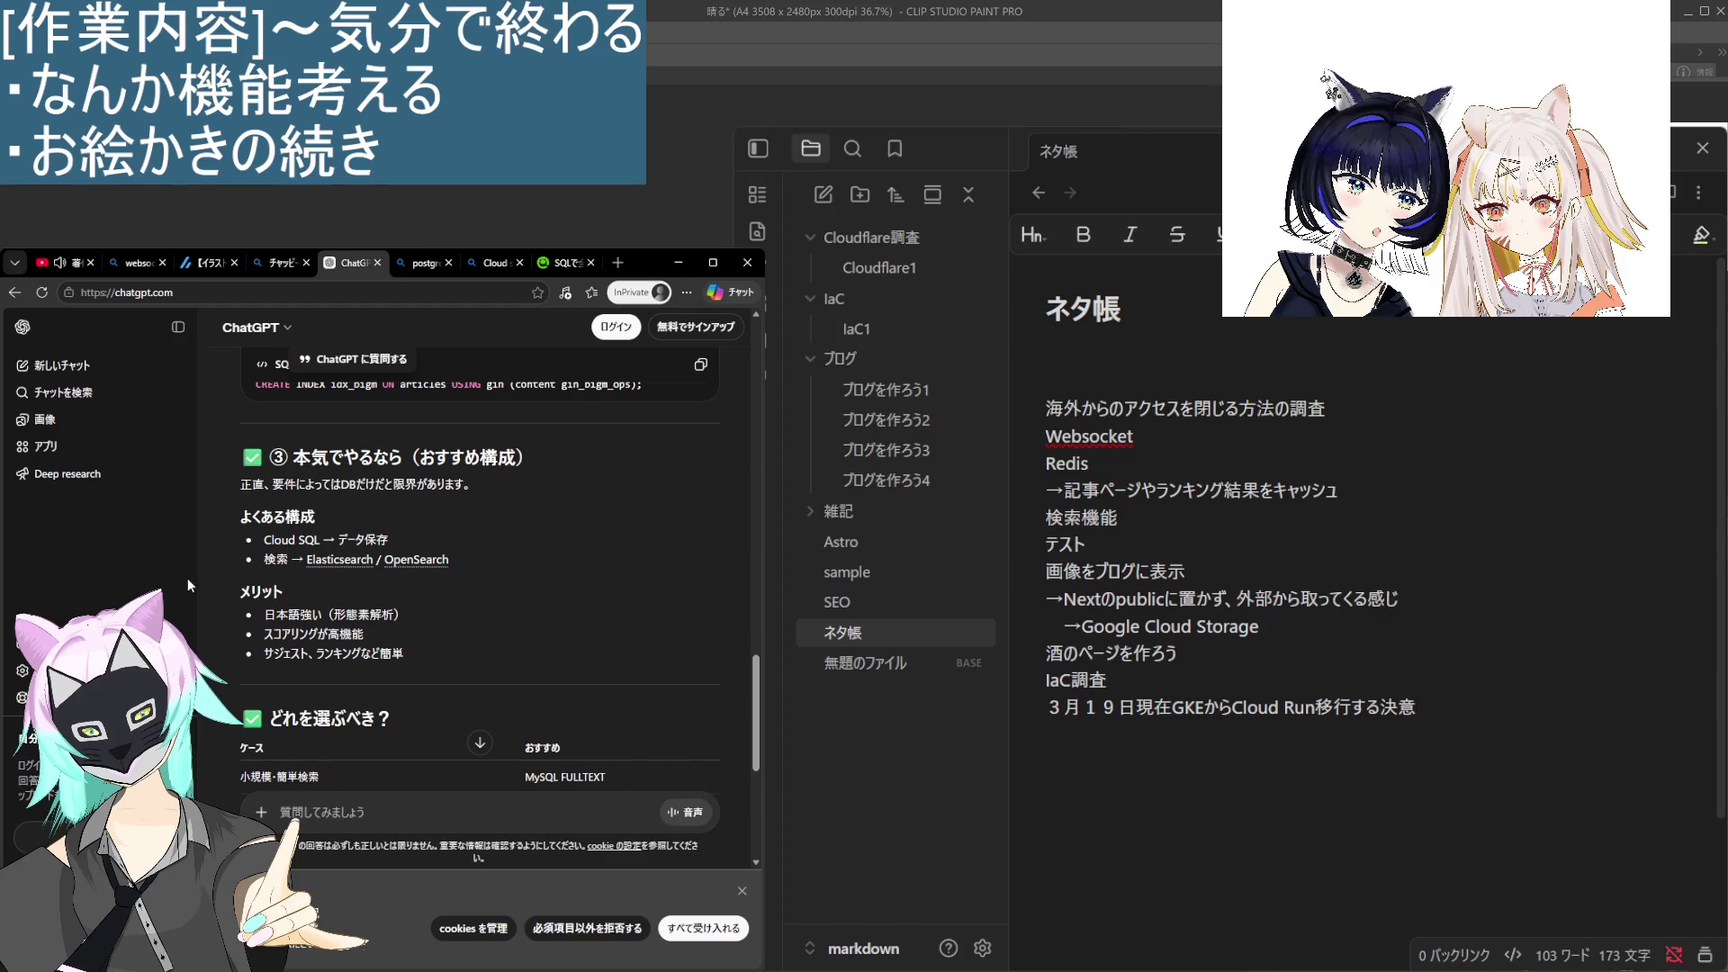
{"action": "left_click_drag", "start_coordinate": [262, 540], "coordinate": [375, 543]}
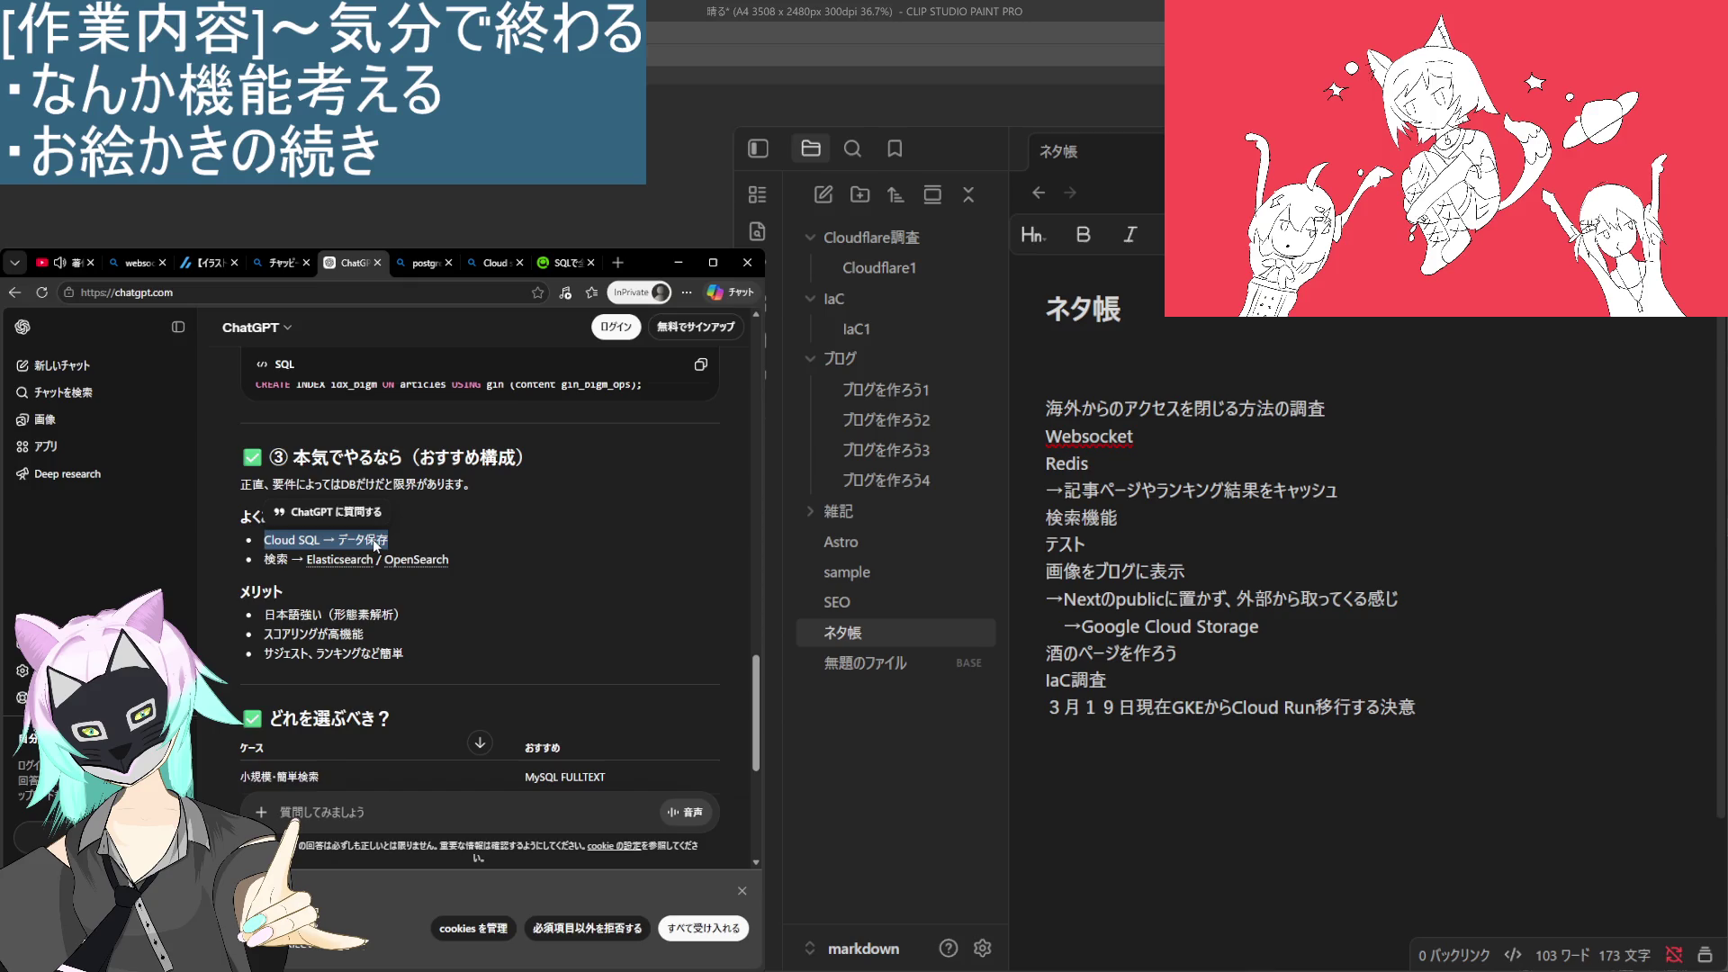
Select the summary line 精度重視 → PostgreSQL + pg_bigm to bring up 'ChatGPT に質問する'.
{"action": "scroll", "coordinate": [396, 563], "scroll_direction": "down", "scroll_amount": 2}
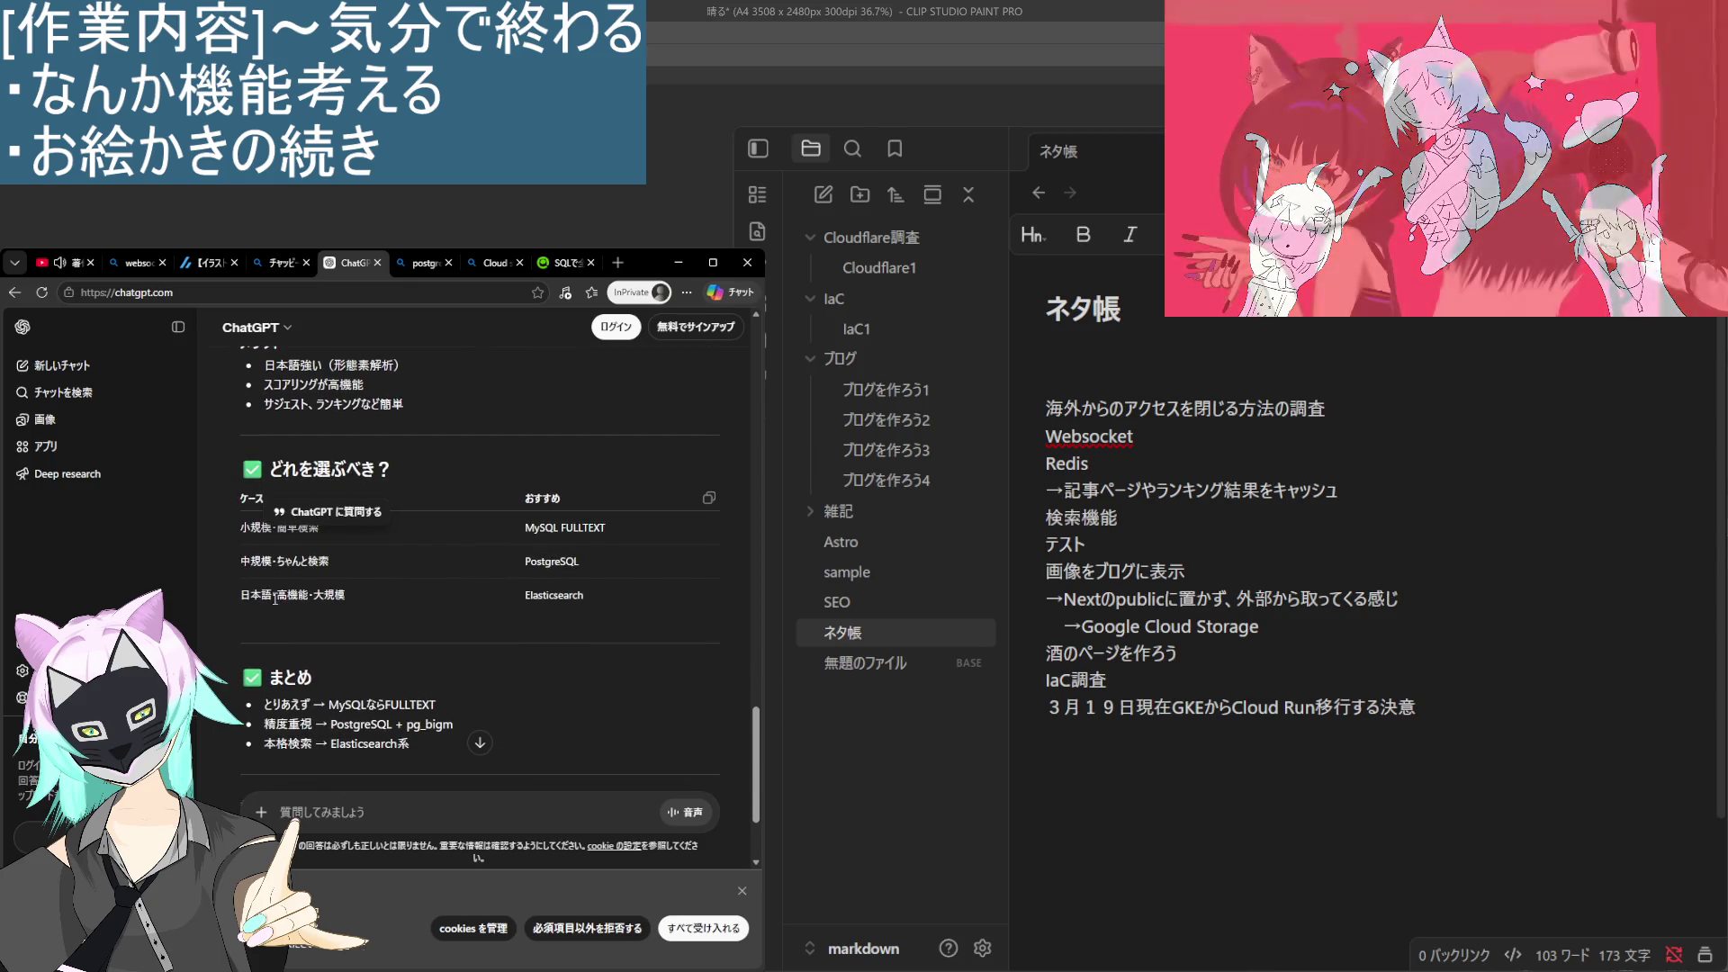
{"action": "scroll", "coordinate": [419, 558], "scroll_direction": "down", "scroll_amount": 2}
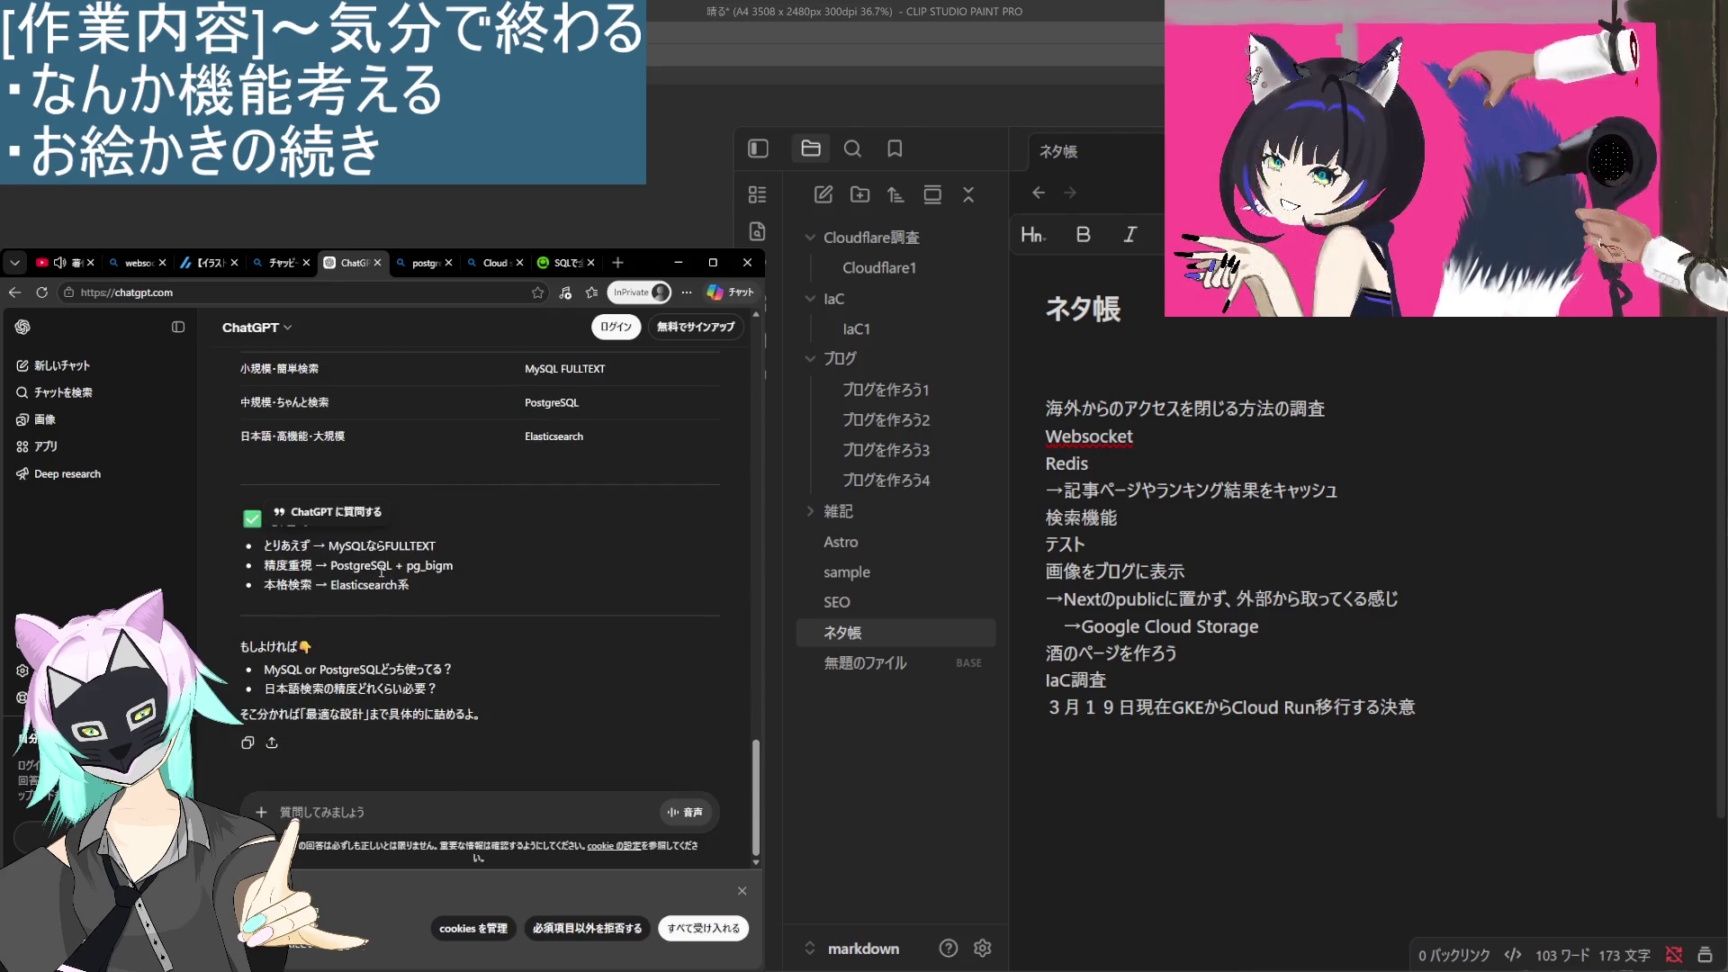
{"action": "scroll", "coordinate": [446, 565], "scroll_direction": "up", "scroll_amount": 2}
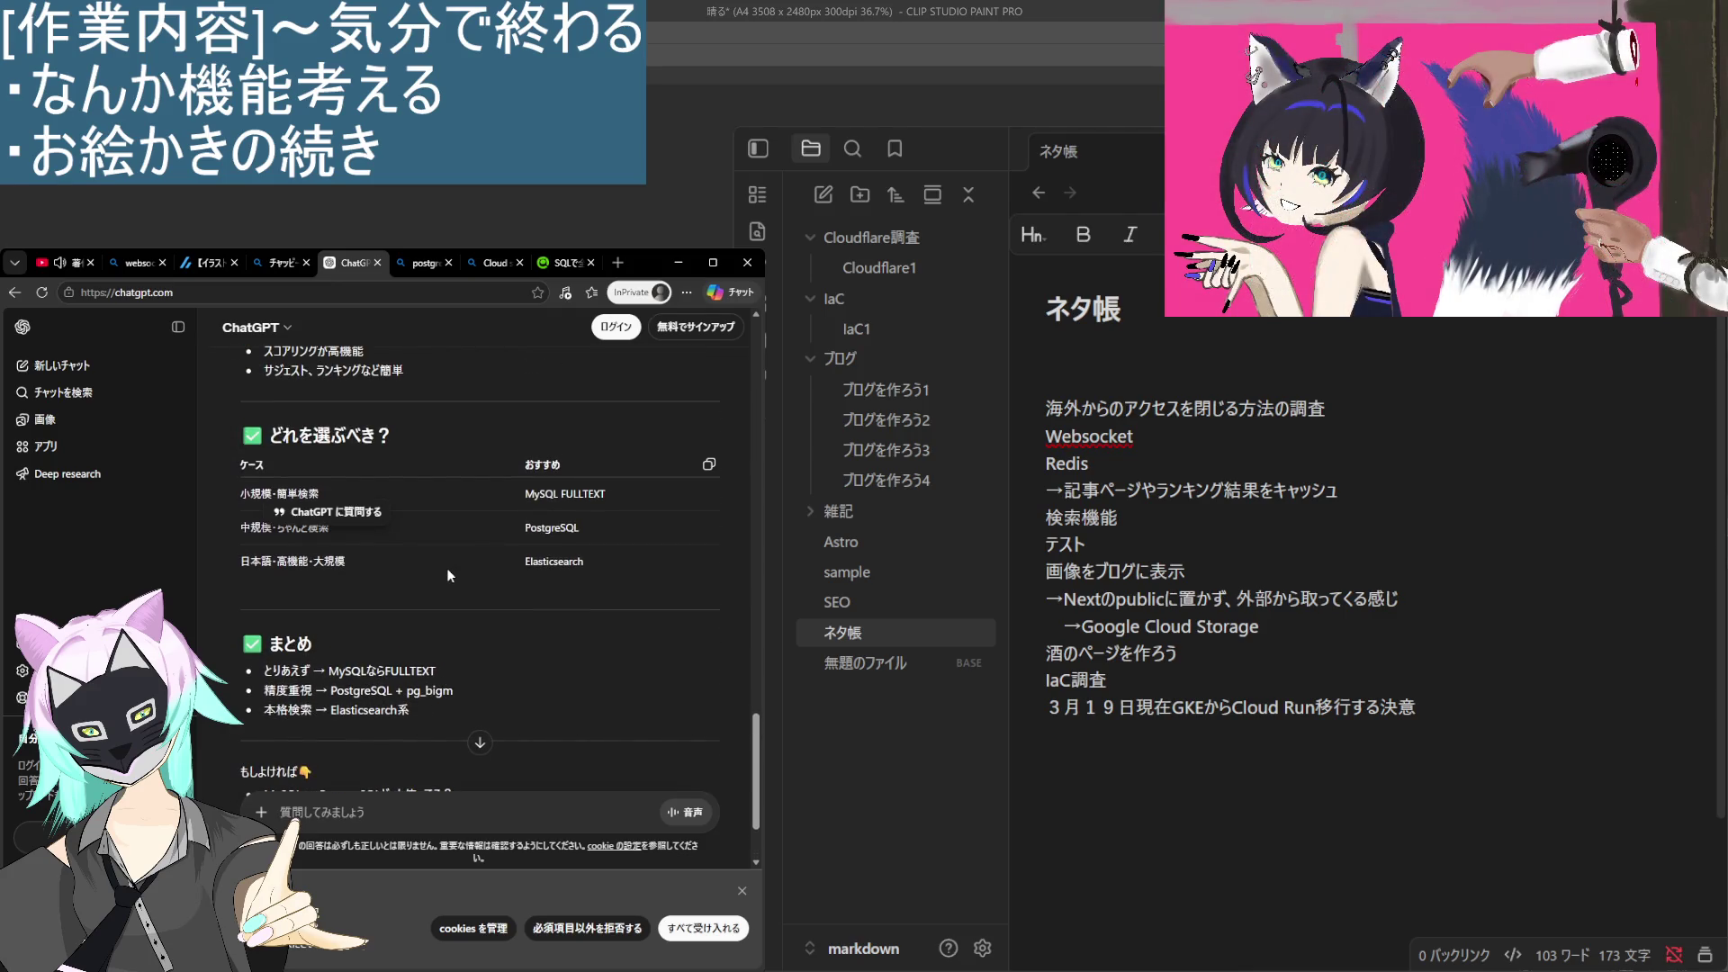
{"action": "scroll", "coordinate": [434, 558], "scroll_direction": "down", "scroll_amount": 2}
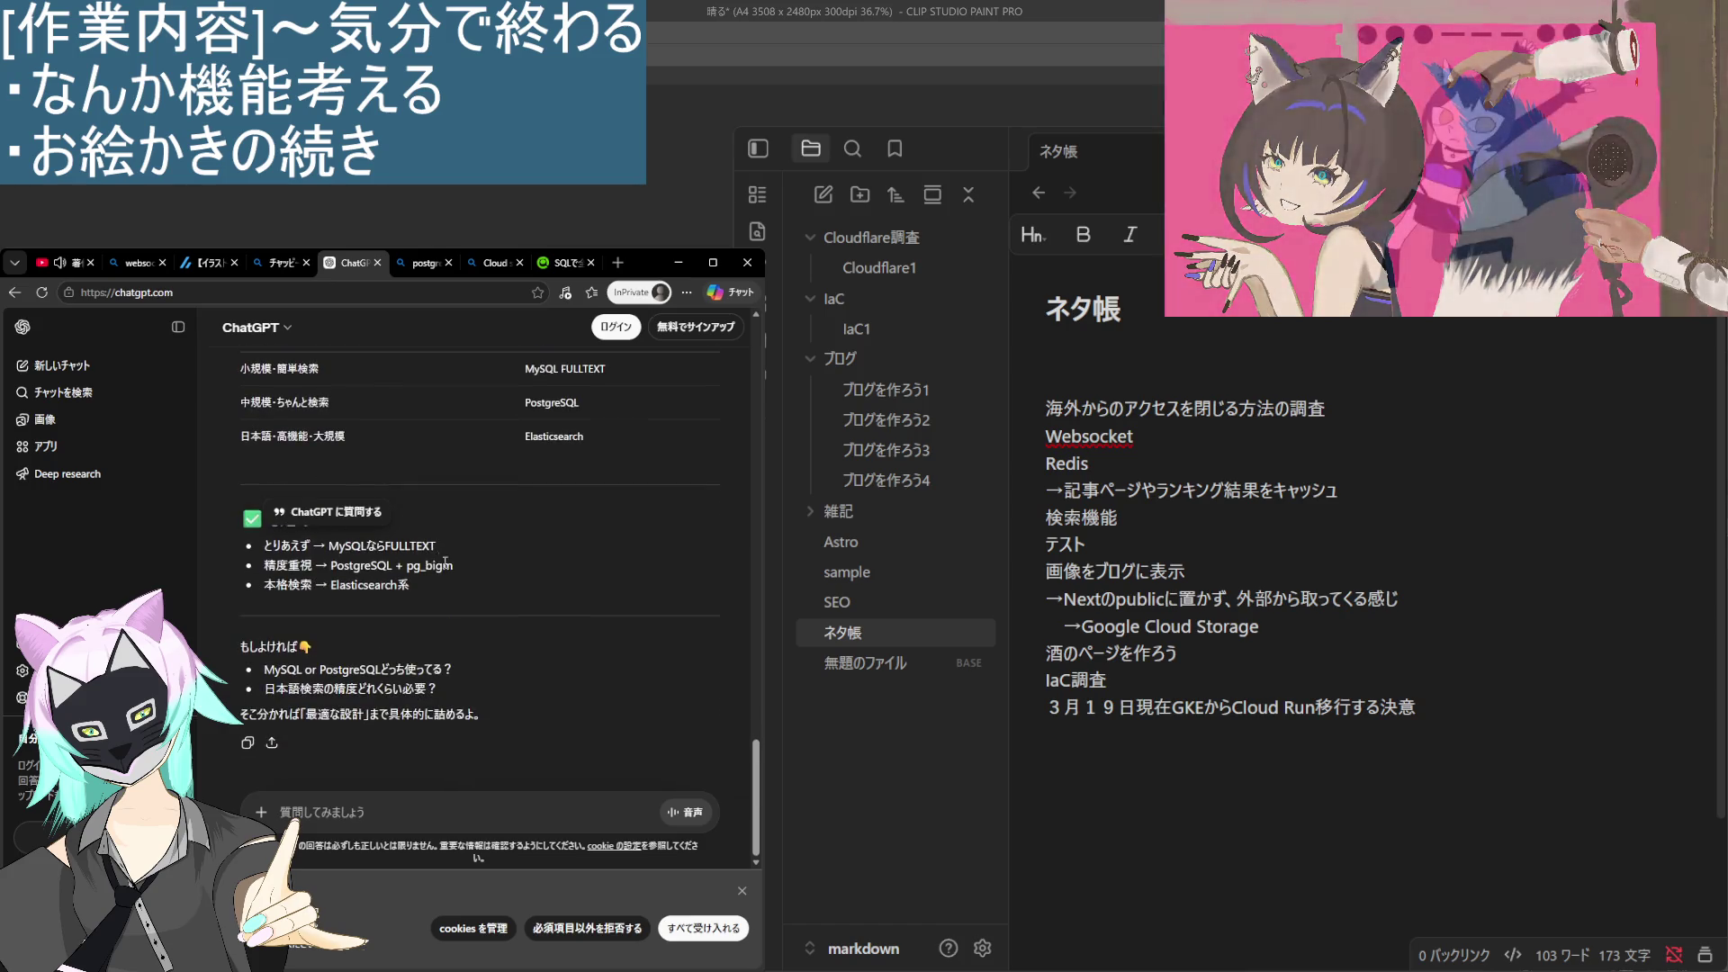
{"action": "left_click_drag", "start_coordinate": [338, 568], "coordinate": [265, 580]}
{"action": "key", "text": "ctrl+c"}
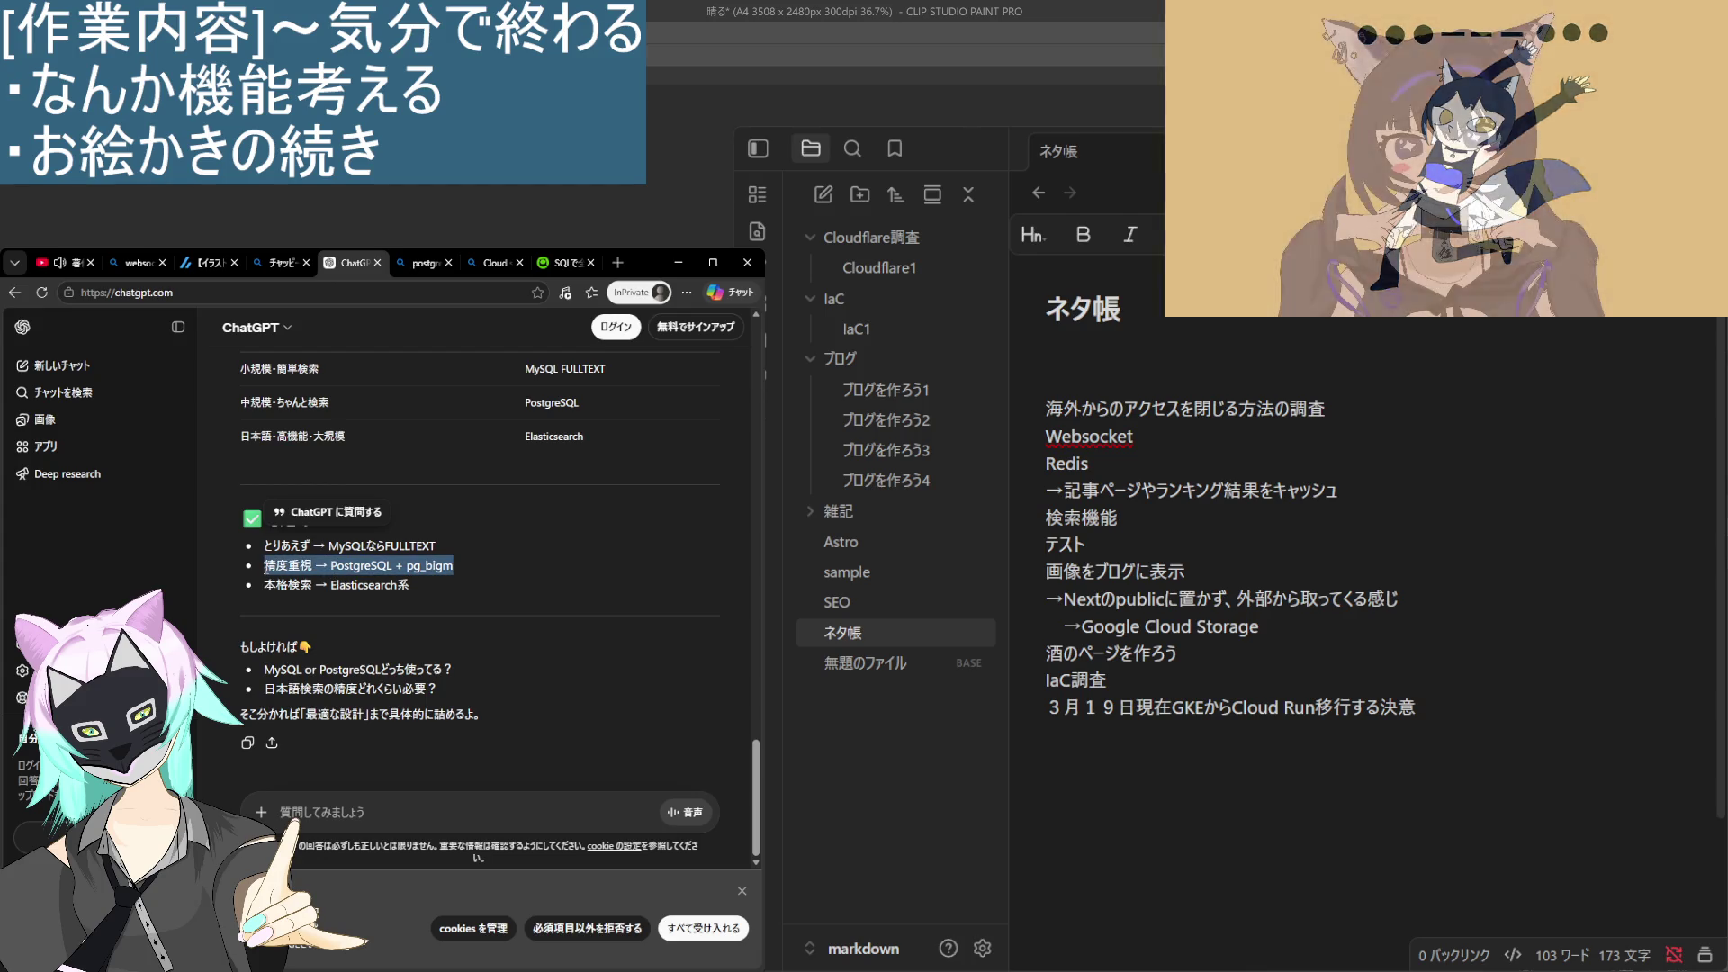
Quote the 精度重視 line and type a follow-up asking if GORM-built tables can keep using GORM.
{"action": "left_click", "coordinate": [292, 801]}
{"action": "key", "text": "ctrl+v"}
{"action": "type", "text": "で"}
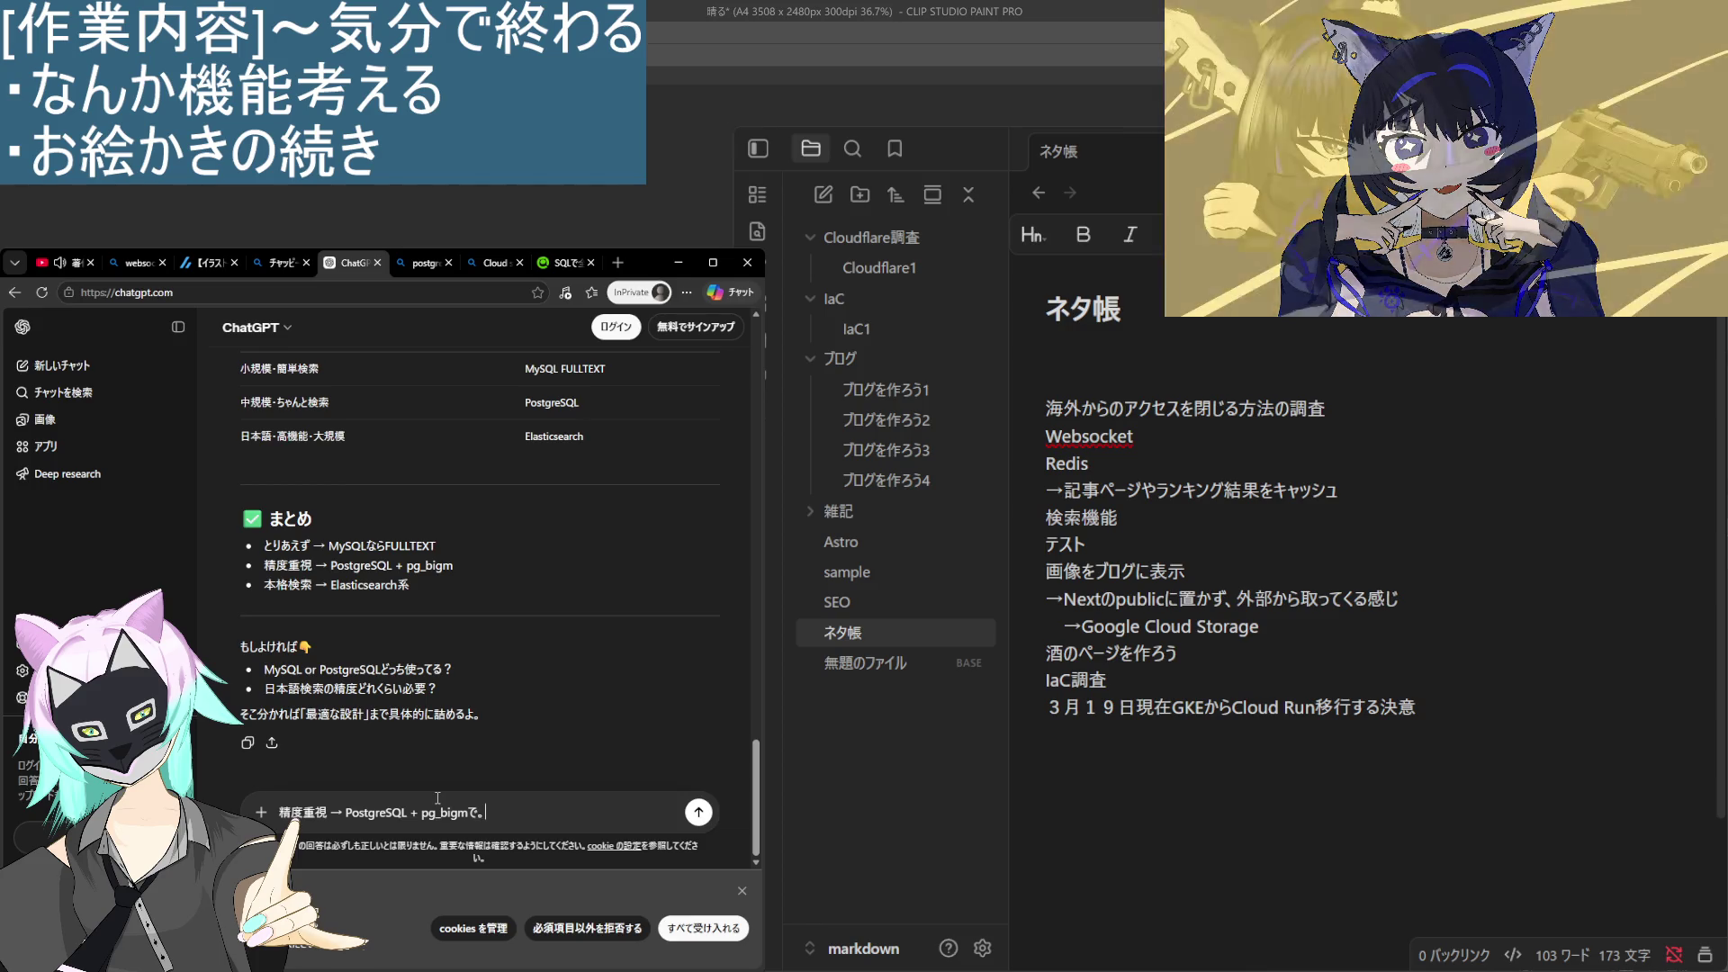
{"action": "type", "text": "。ただ、"}
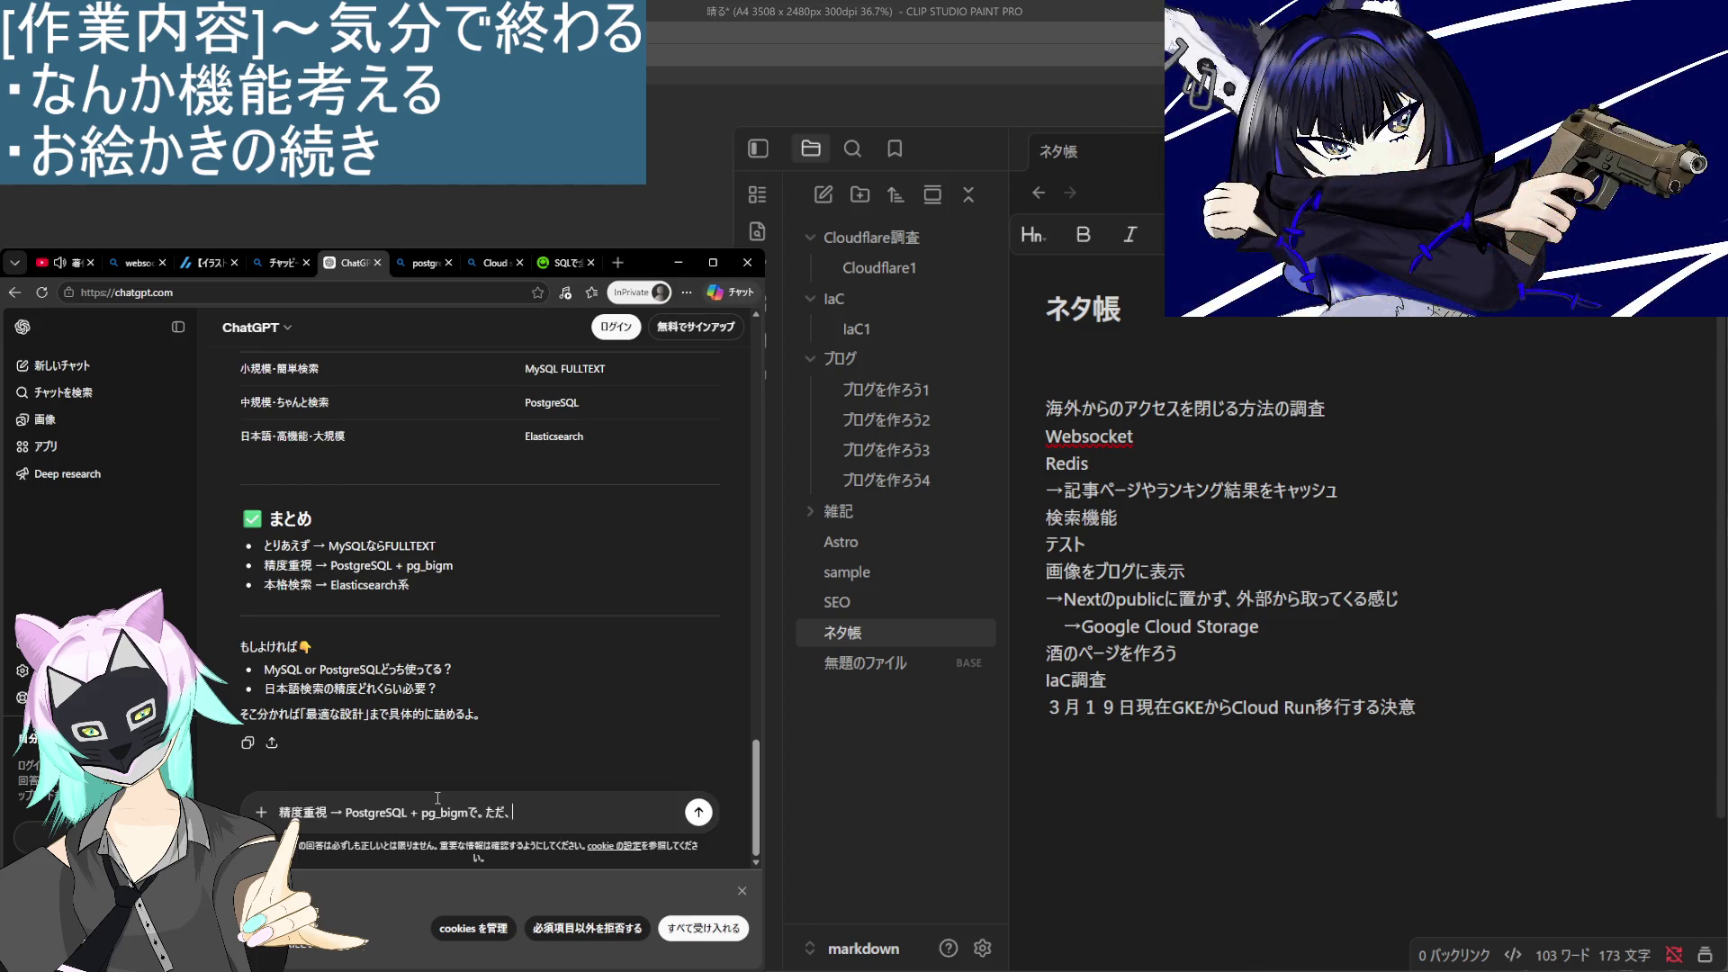
{"action": "type", "text": "DBので"}
{"action": "type", "text": "ーぶるとか"}
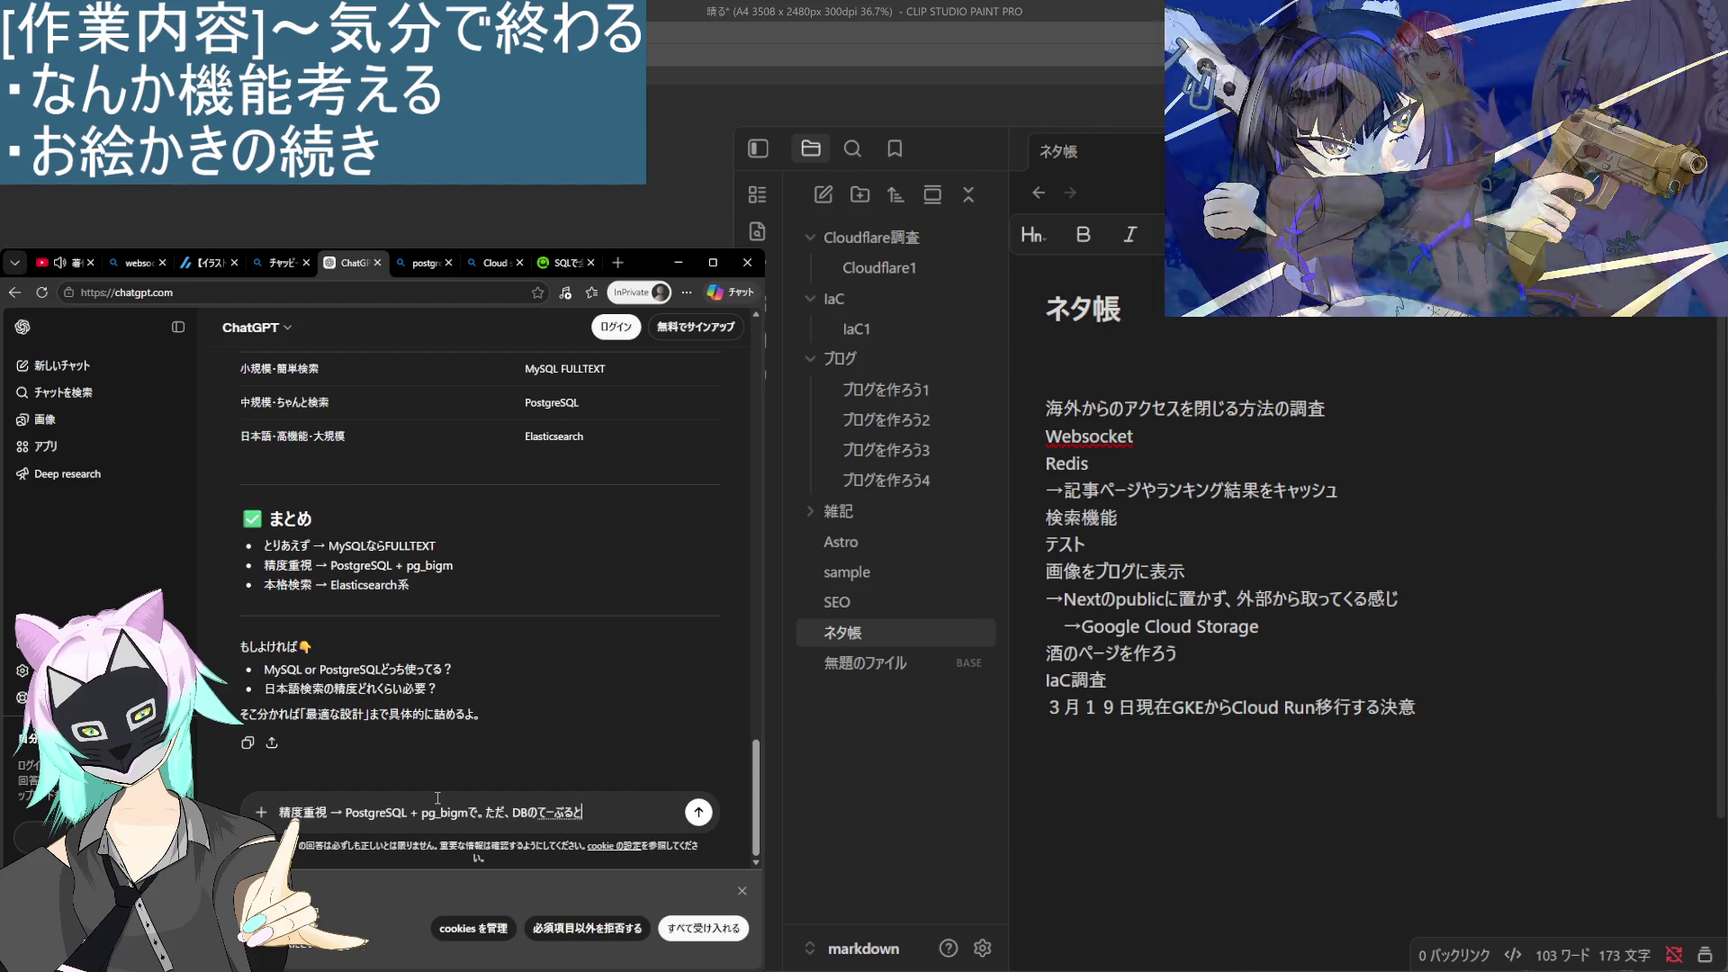
{"action": "key", "text": "space"}
{"action": "key", "text": "Return"}
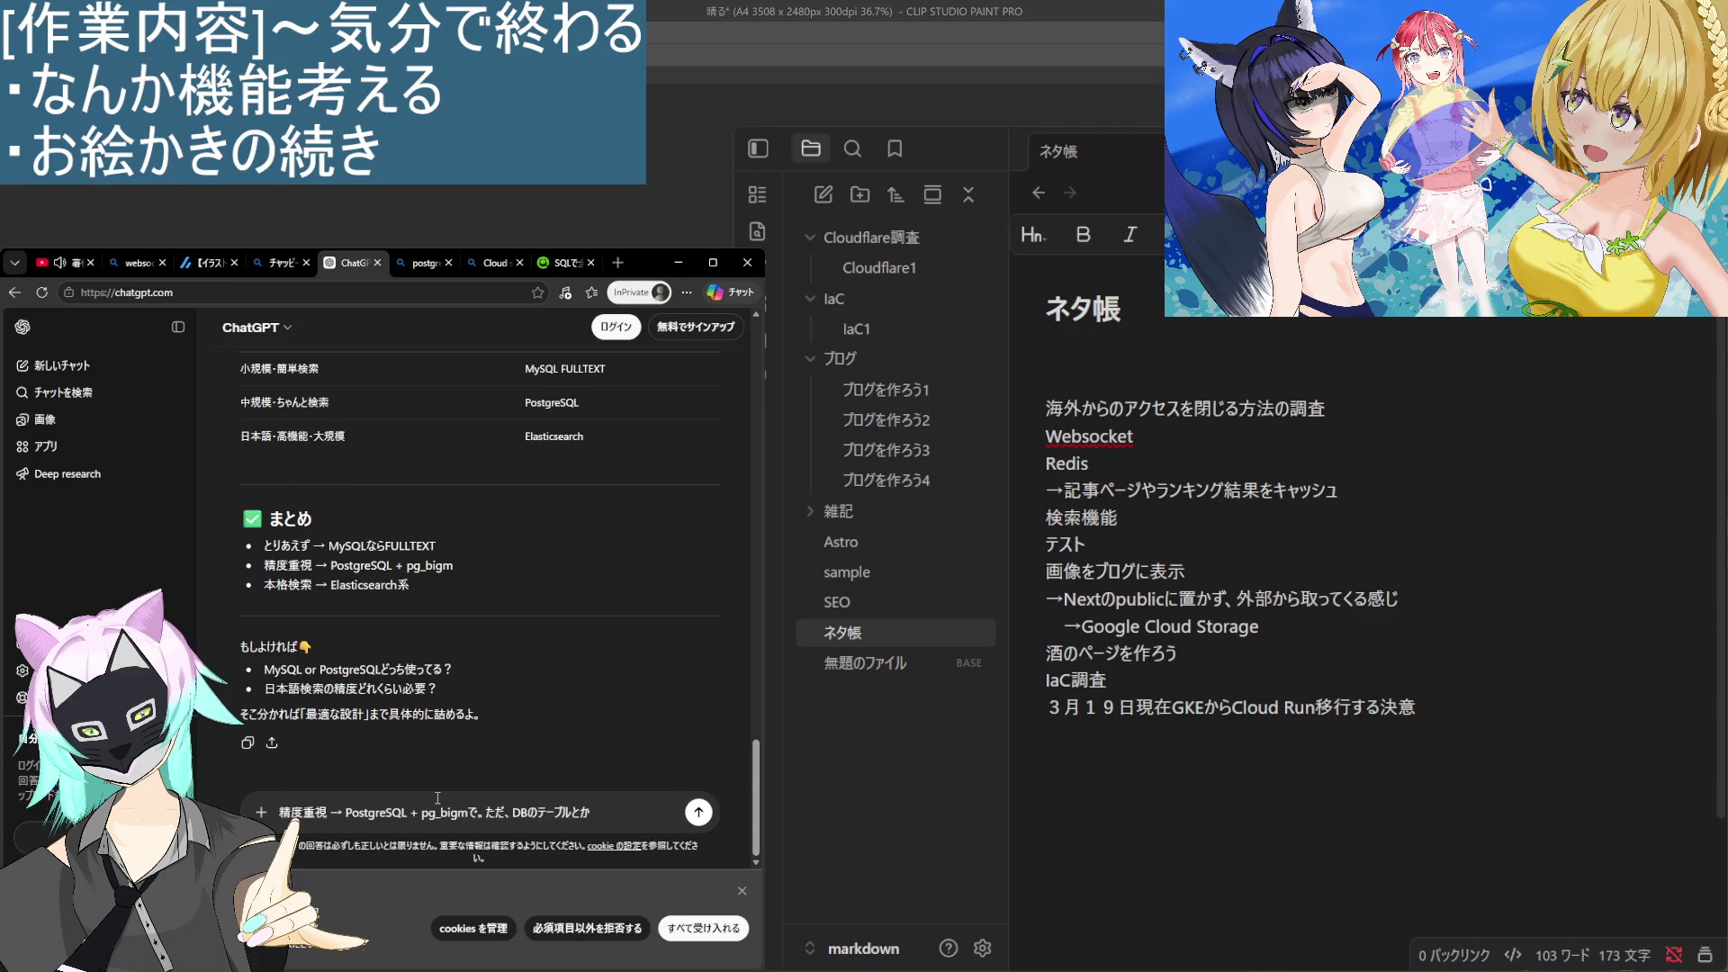
{"action": "type", "text": "GORMで"}
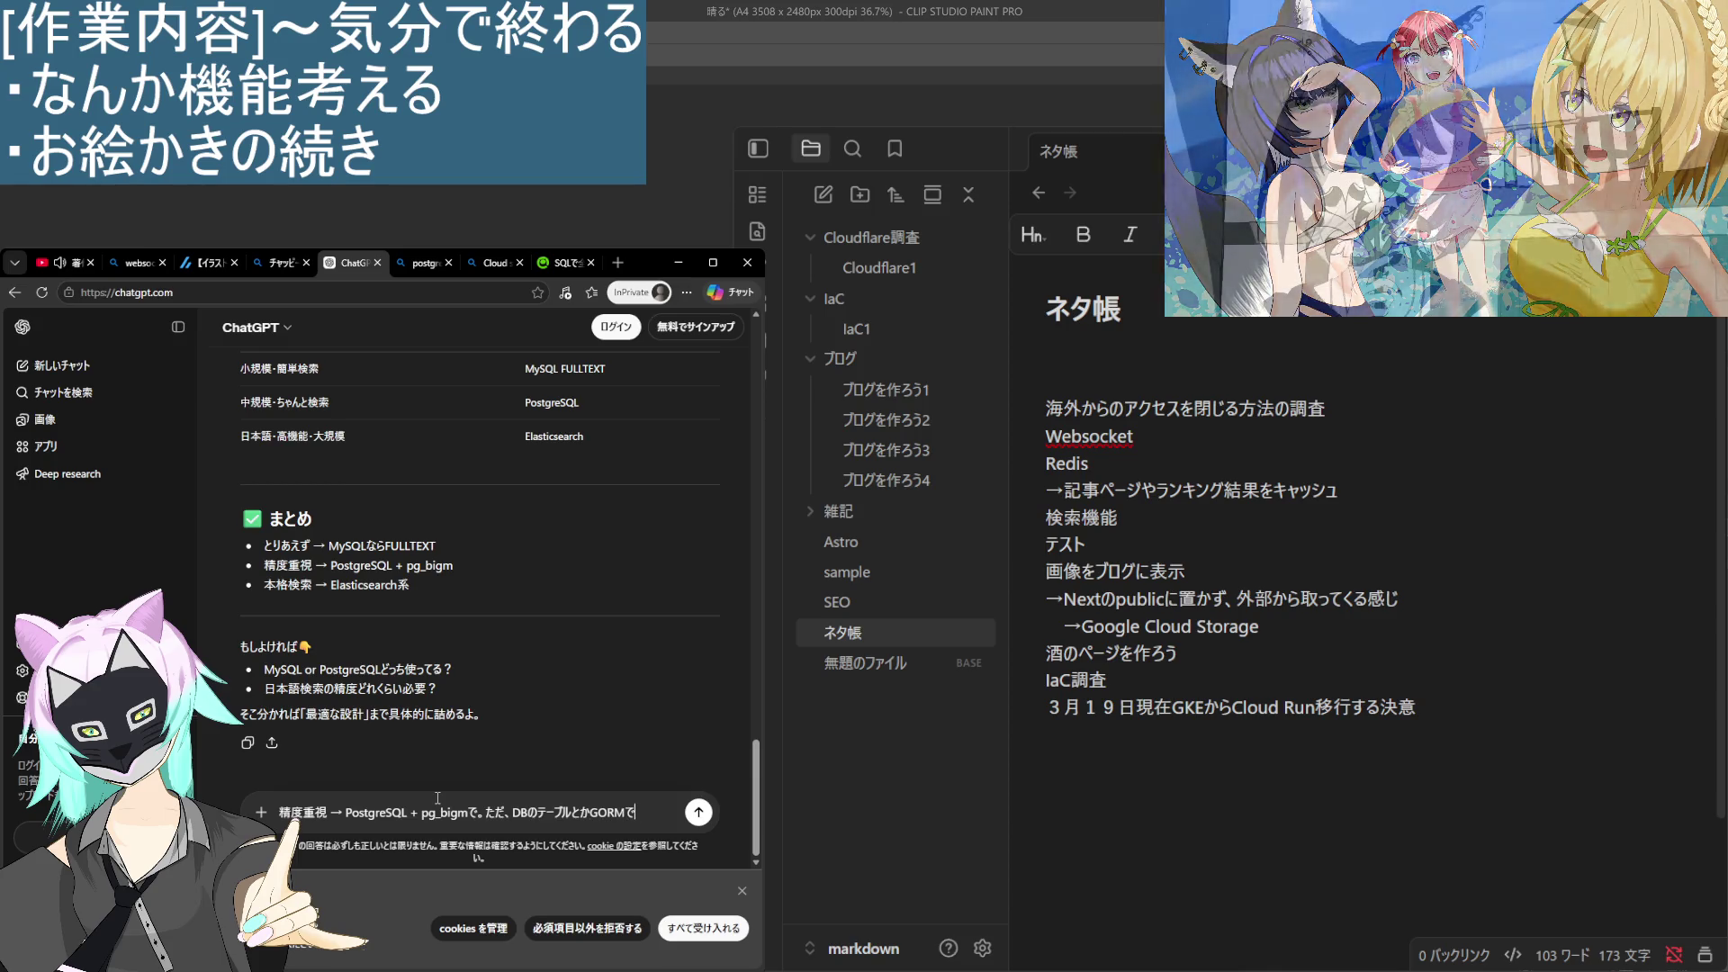
{"action": "type", "text": "っくって"}
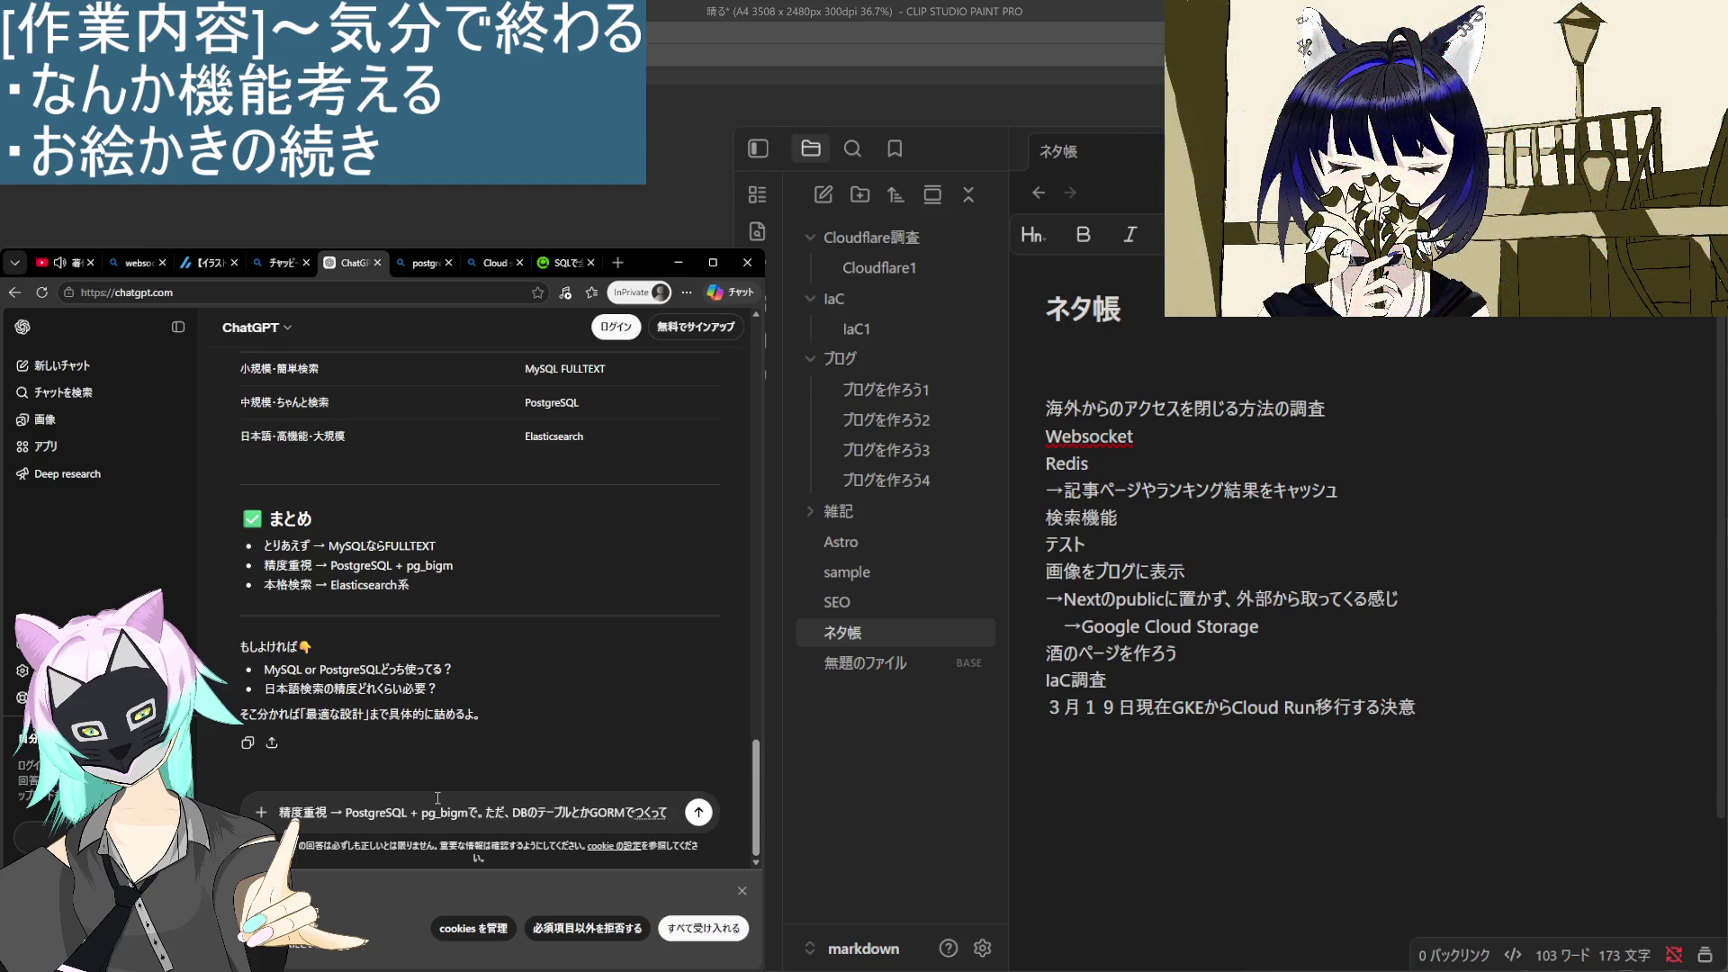
{"action": "type", "text": "たりす"}
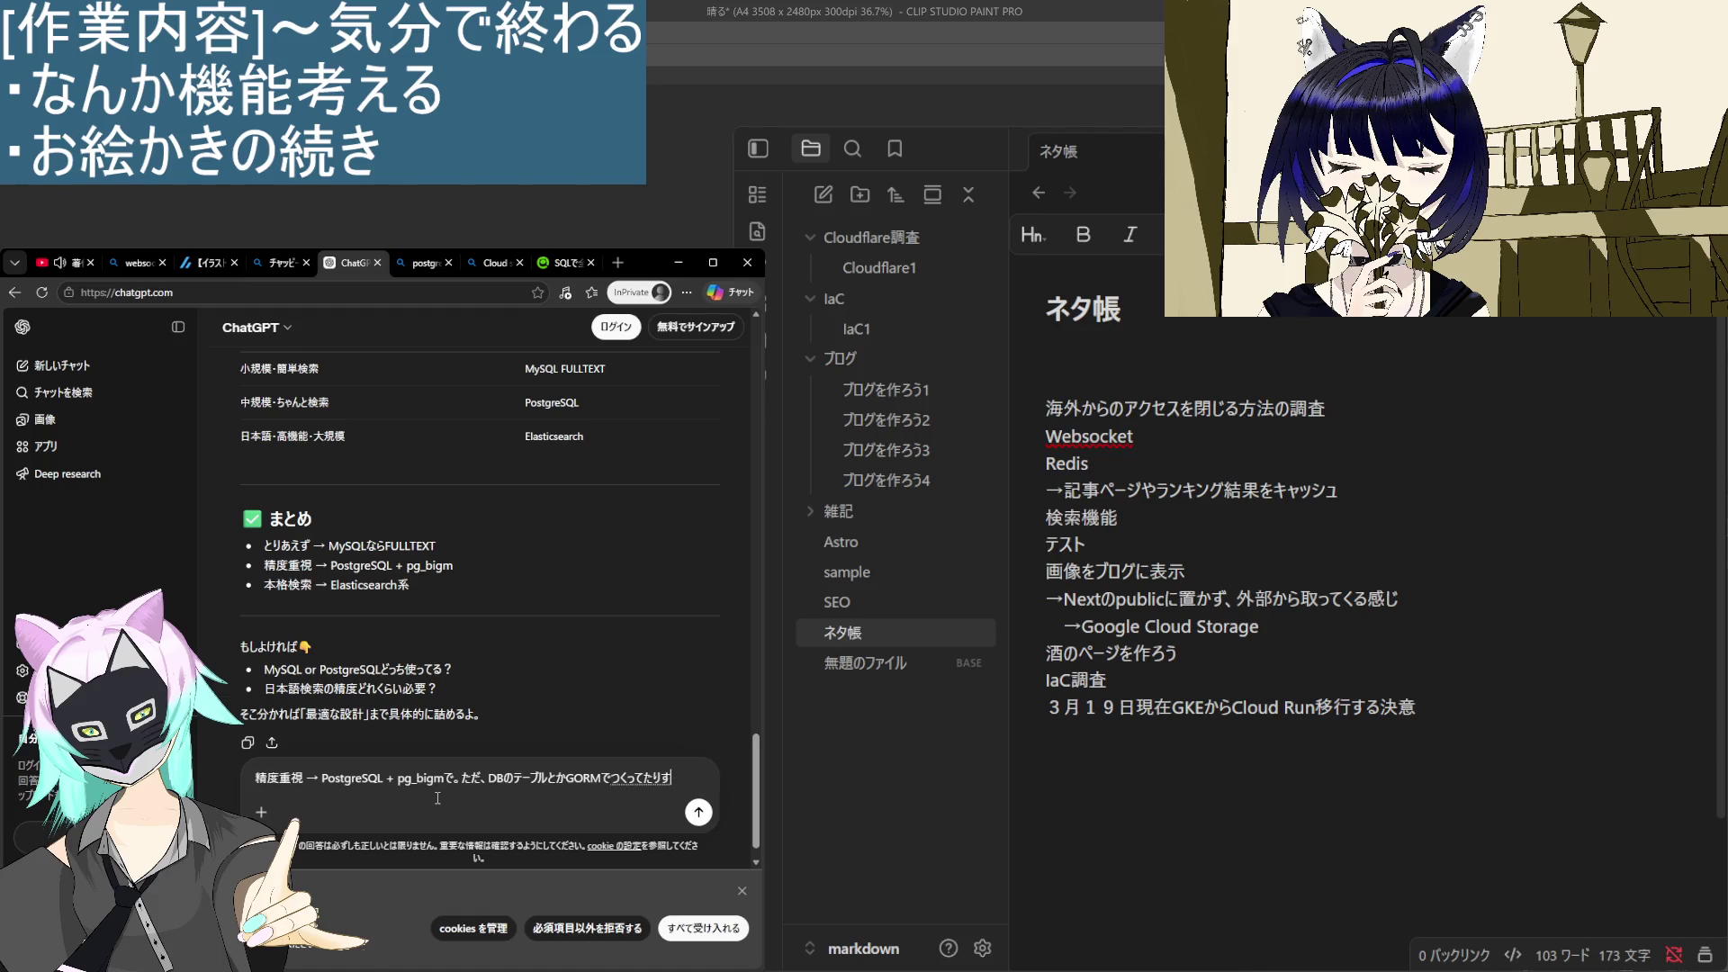
{"action": "type", "text": "るんだけど"}
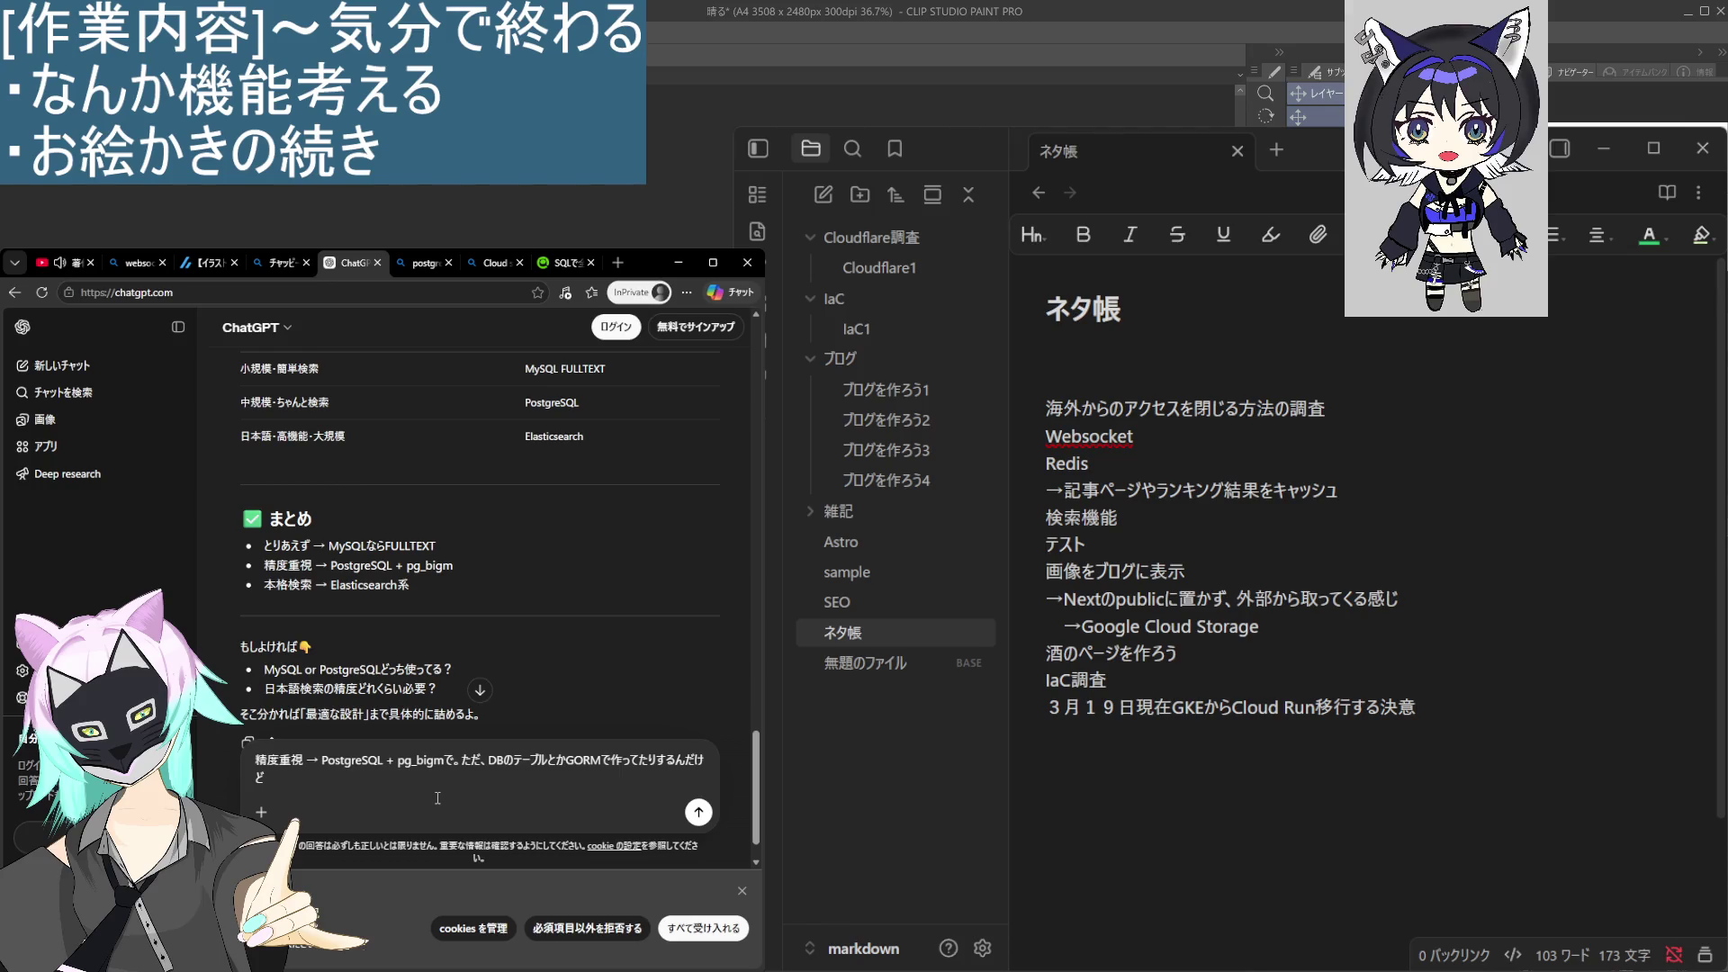
{"action": "type", "text": "そのまま"}
{"action": "type", "text": "GORMで"}
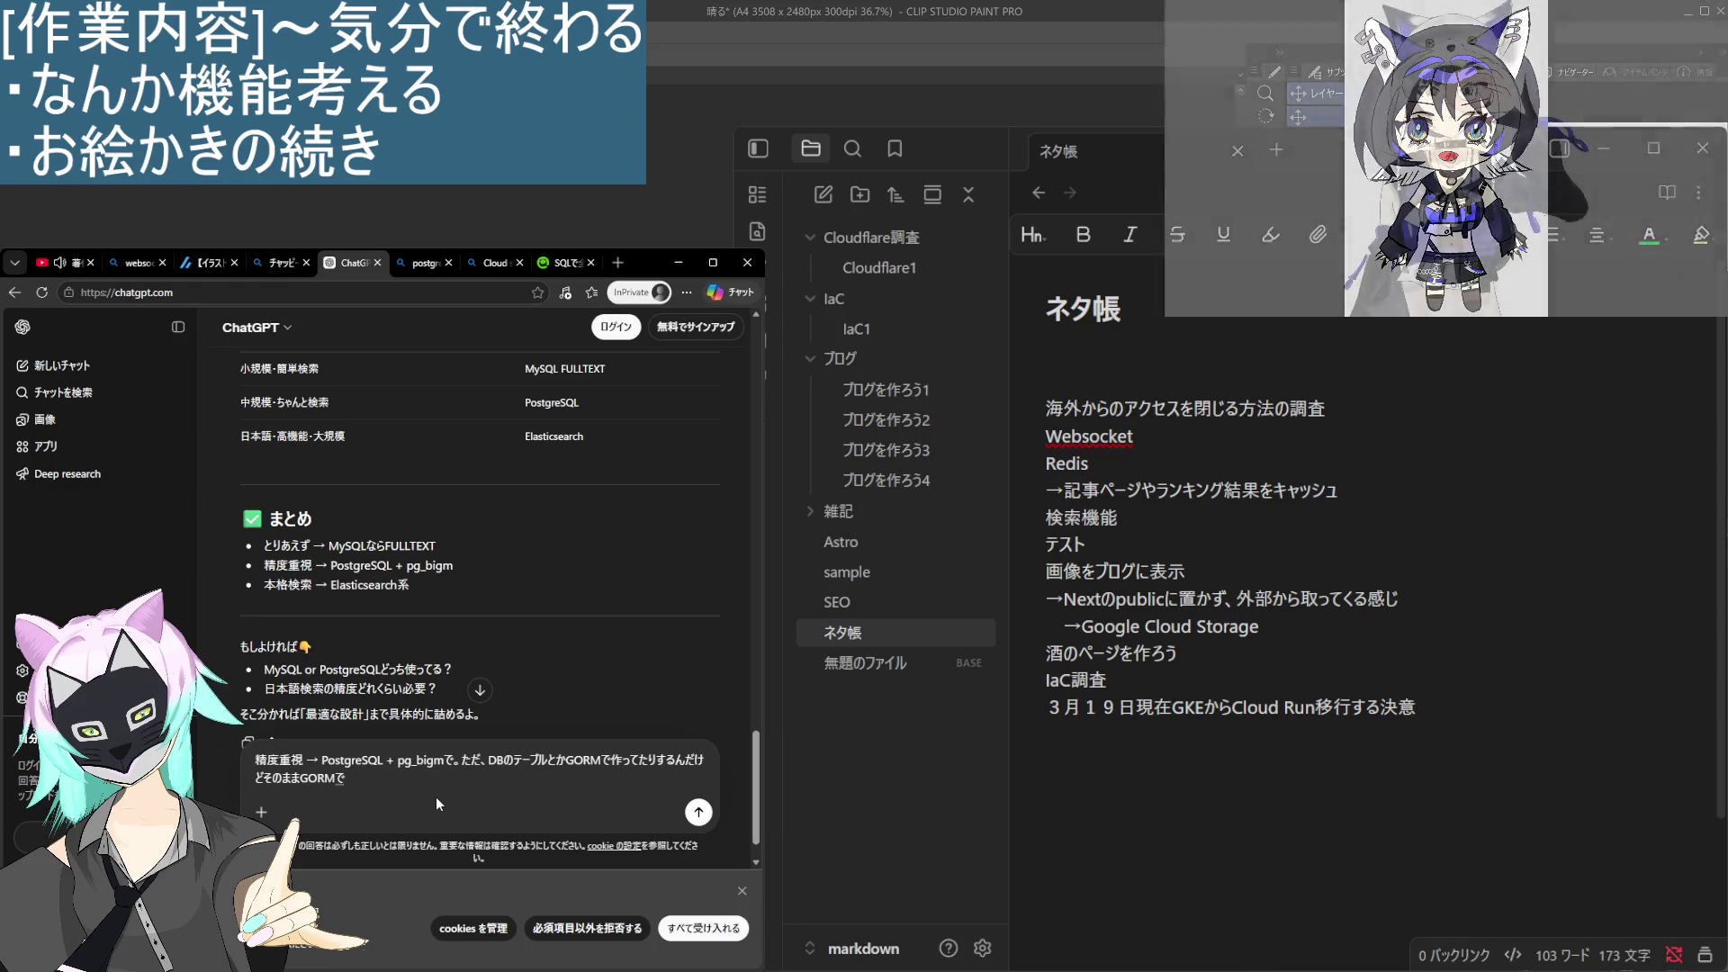
{"action": "type", "text": "でき"}
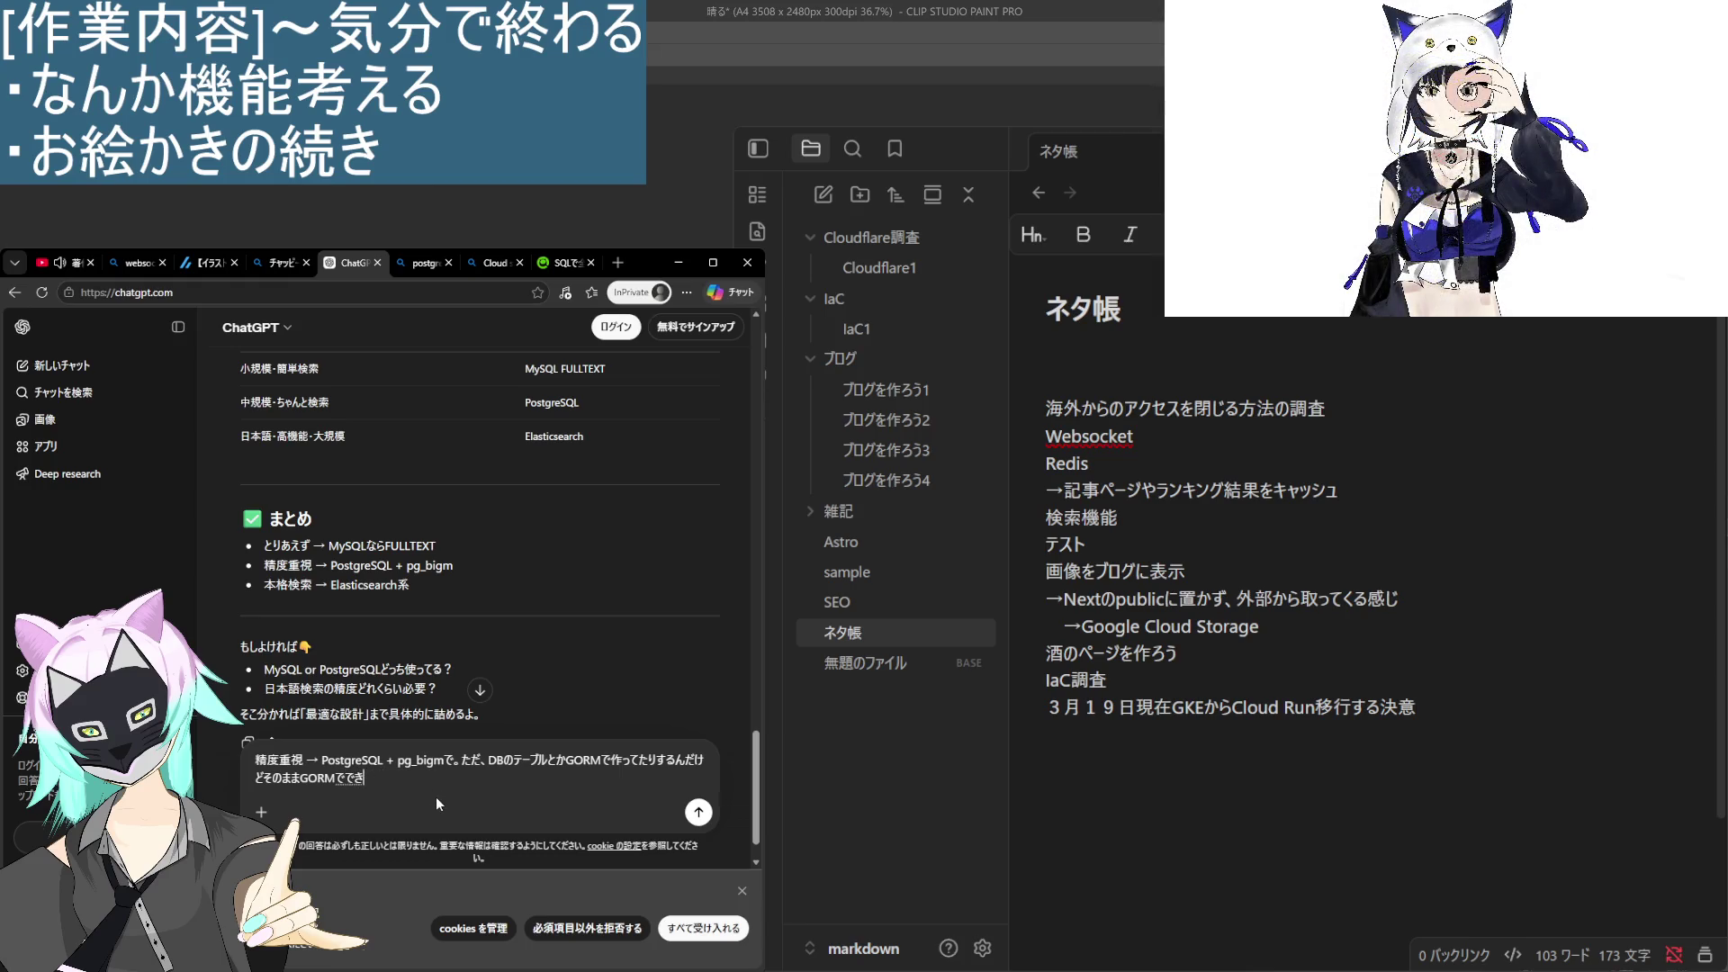
{"action": "type", "text": "るの？"}
Send the GORM follow-up and read down through the reply's recommended setup and SQL examples.
{"action": "key", "text": "Return"}
{"action": "key", "text": "Return"}
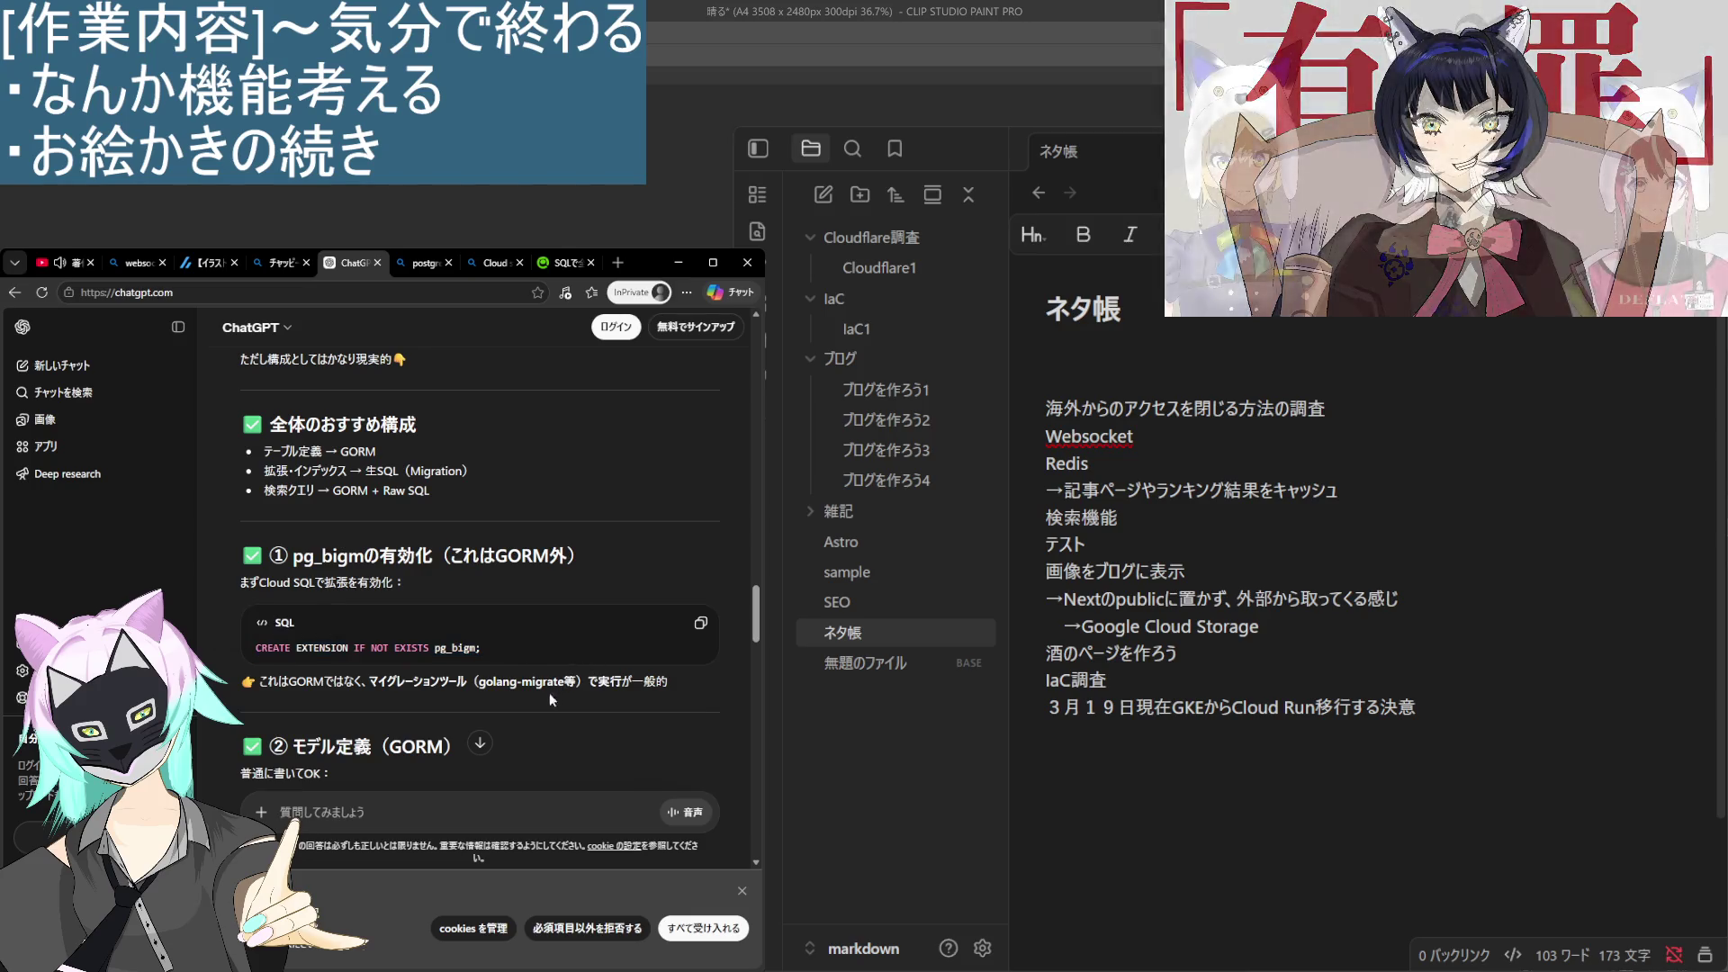
{"action": "scroll", "coordinate": [504, 711], "scroll_direction": "down", "scroll_amount": 2}
{"action": "scroll", "coordinate": [450, 722], "scroll_direction": "up", "scroll_amount": 2}
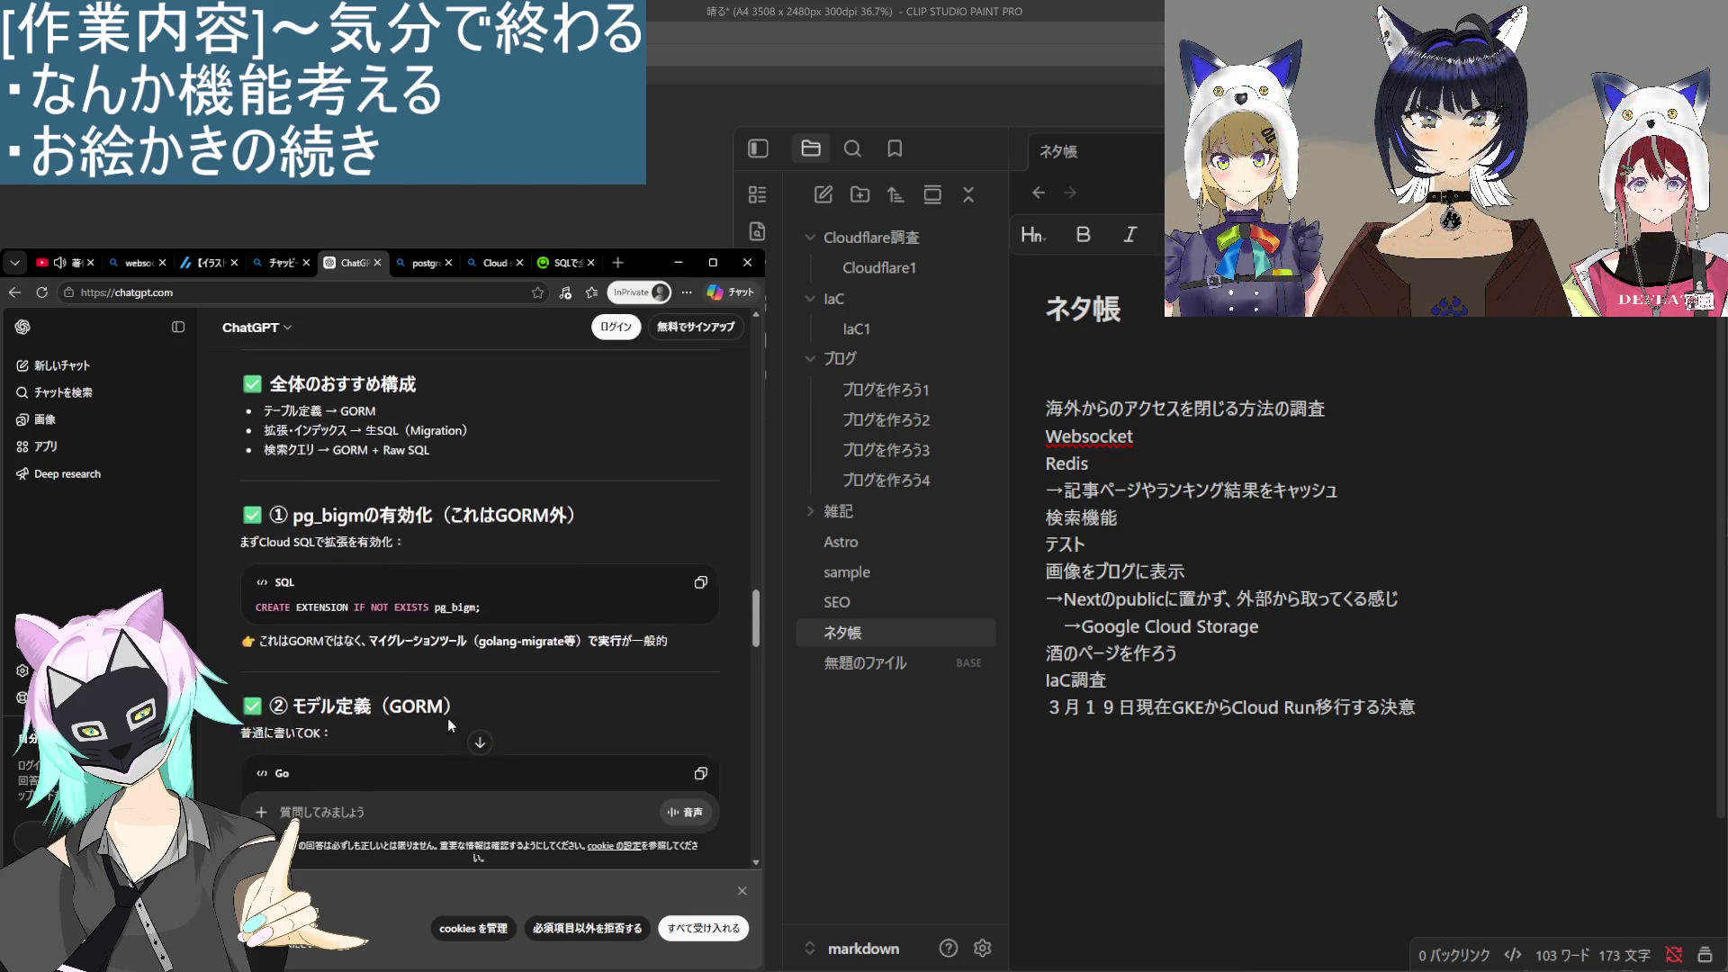
{"action": "scroll", "coordinate": [446, 717], "scroll_direction": "down", "scroll_amount": 10}
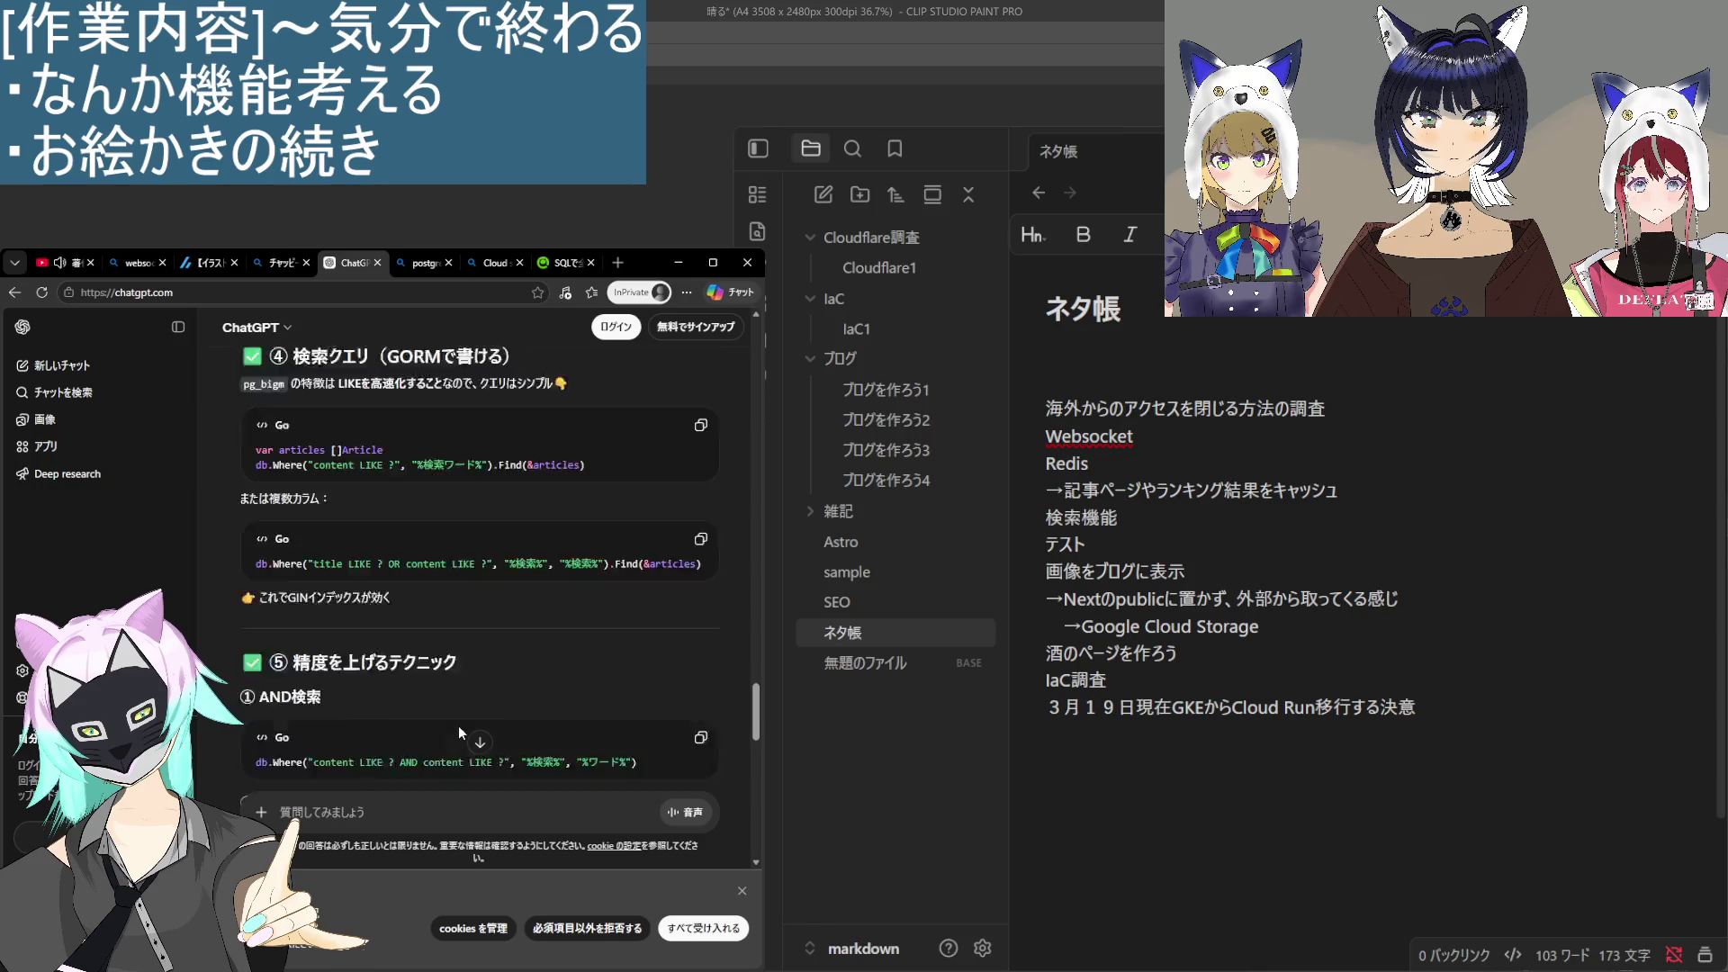
{"action": "scroll", "coordinate": [457, 725], "scroll_direction": "down", "scroll_amount": 2}
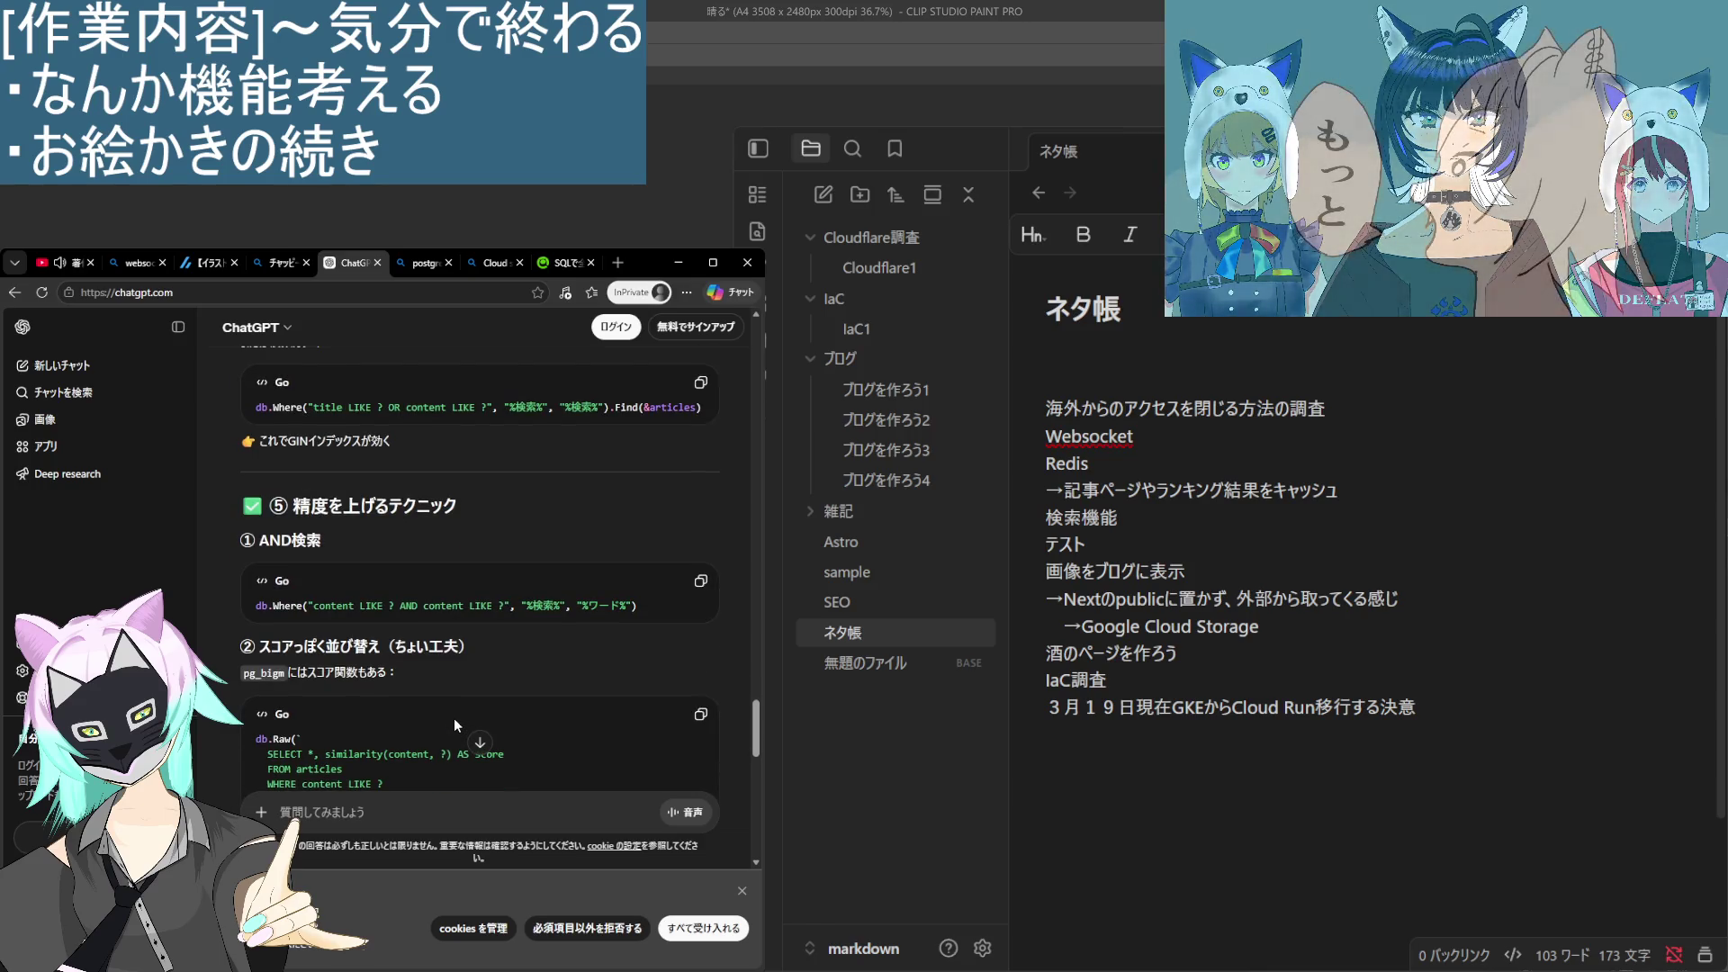
{"action": "scroll", "coordinate": [454, 719], "scroll_direction": "down", "scroll_amount": 3}
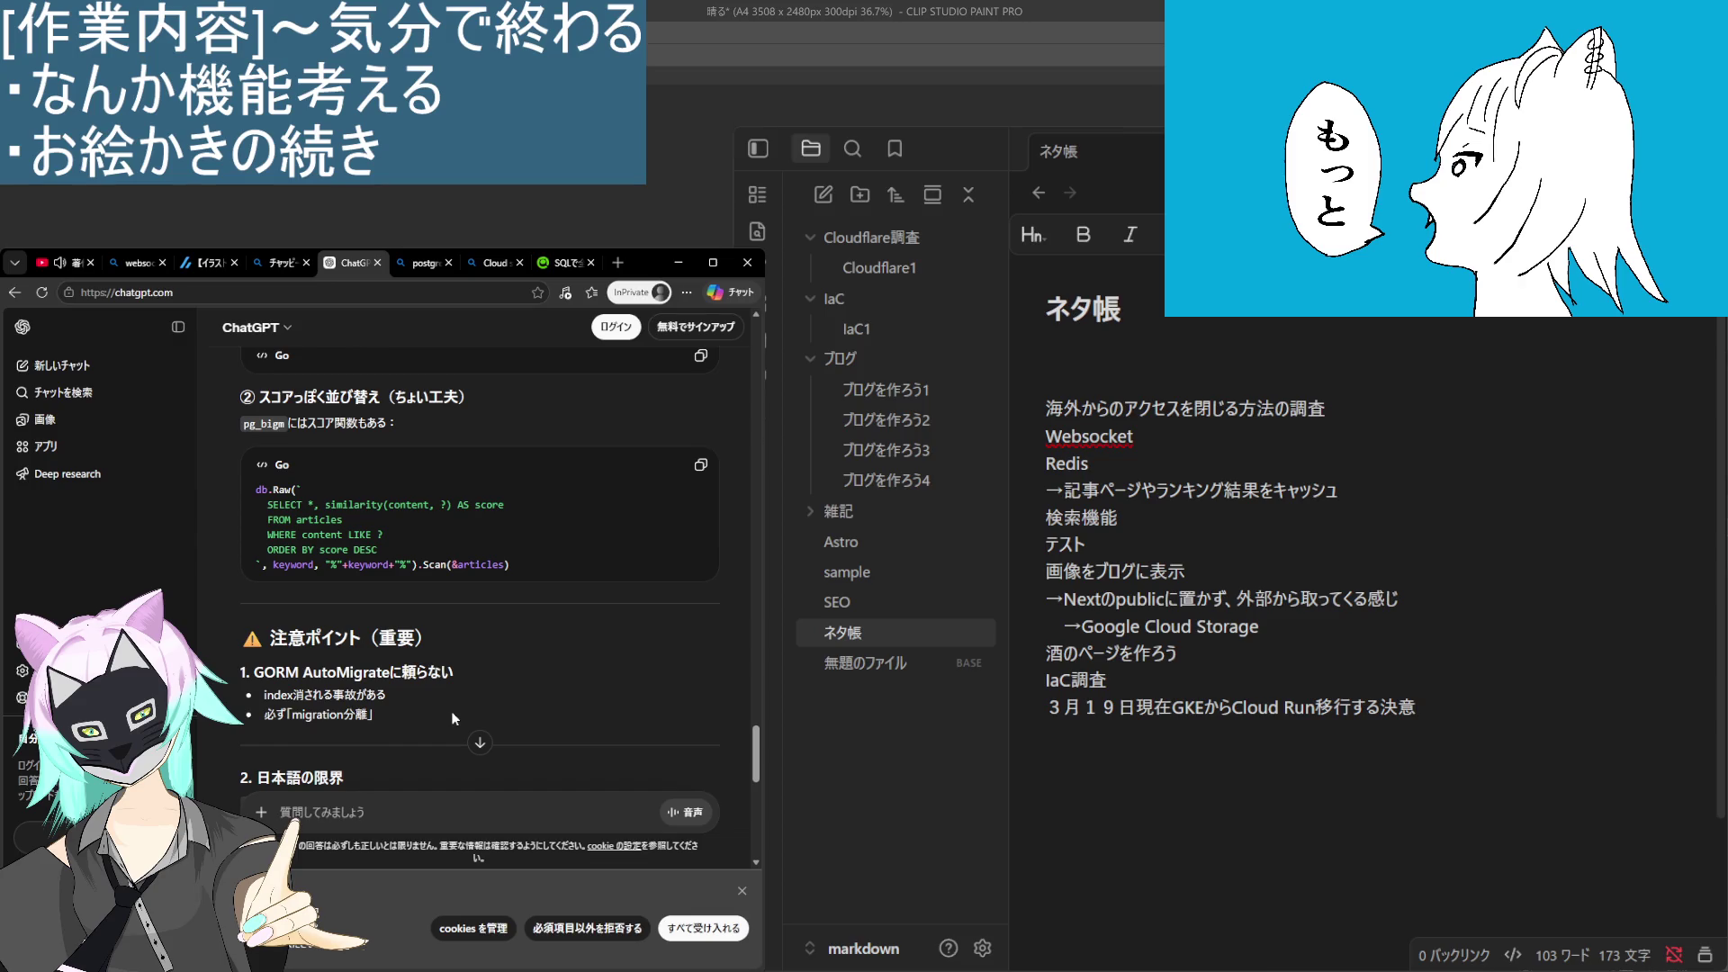
{"action": "scroll", "coordinate": [418, 620], "scroll_direction": "down", "scroll_amount": 4}
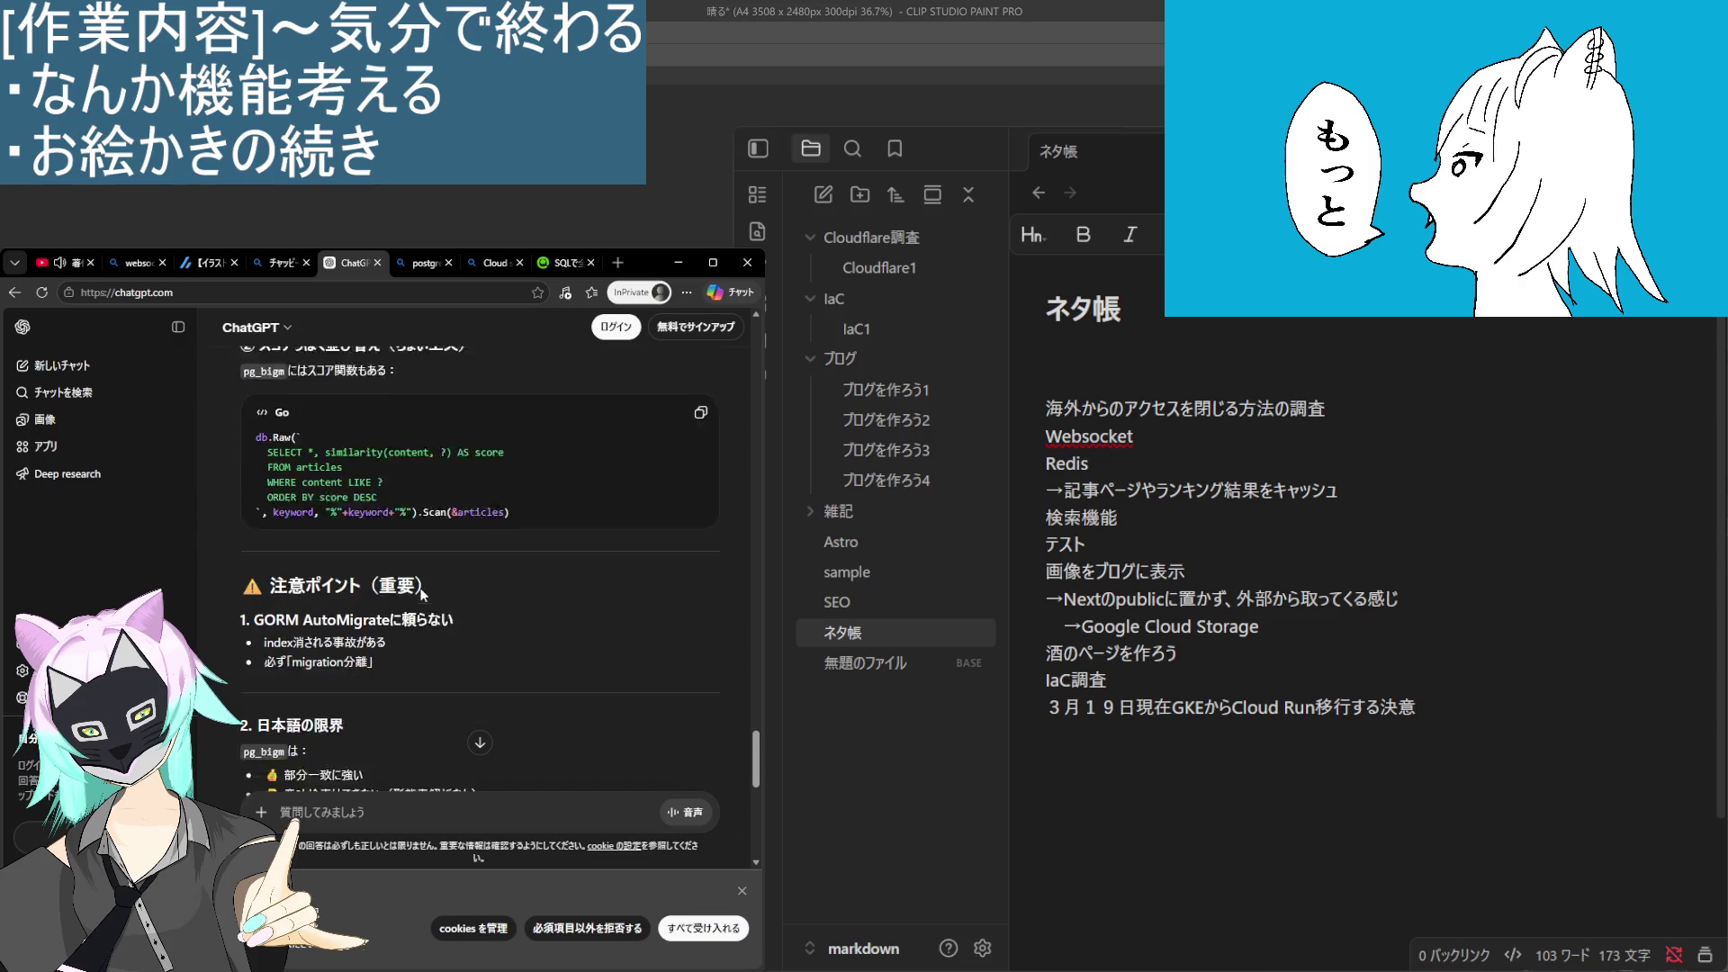
{"action": "scroll", "coordinate": [420, 582], "scroll_direction": "down", "scroll_amount": 4}
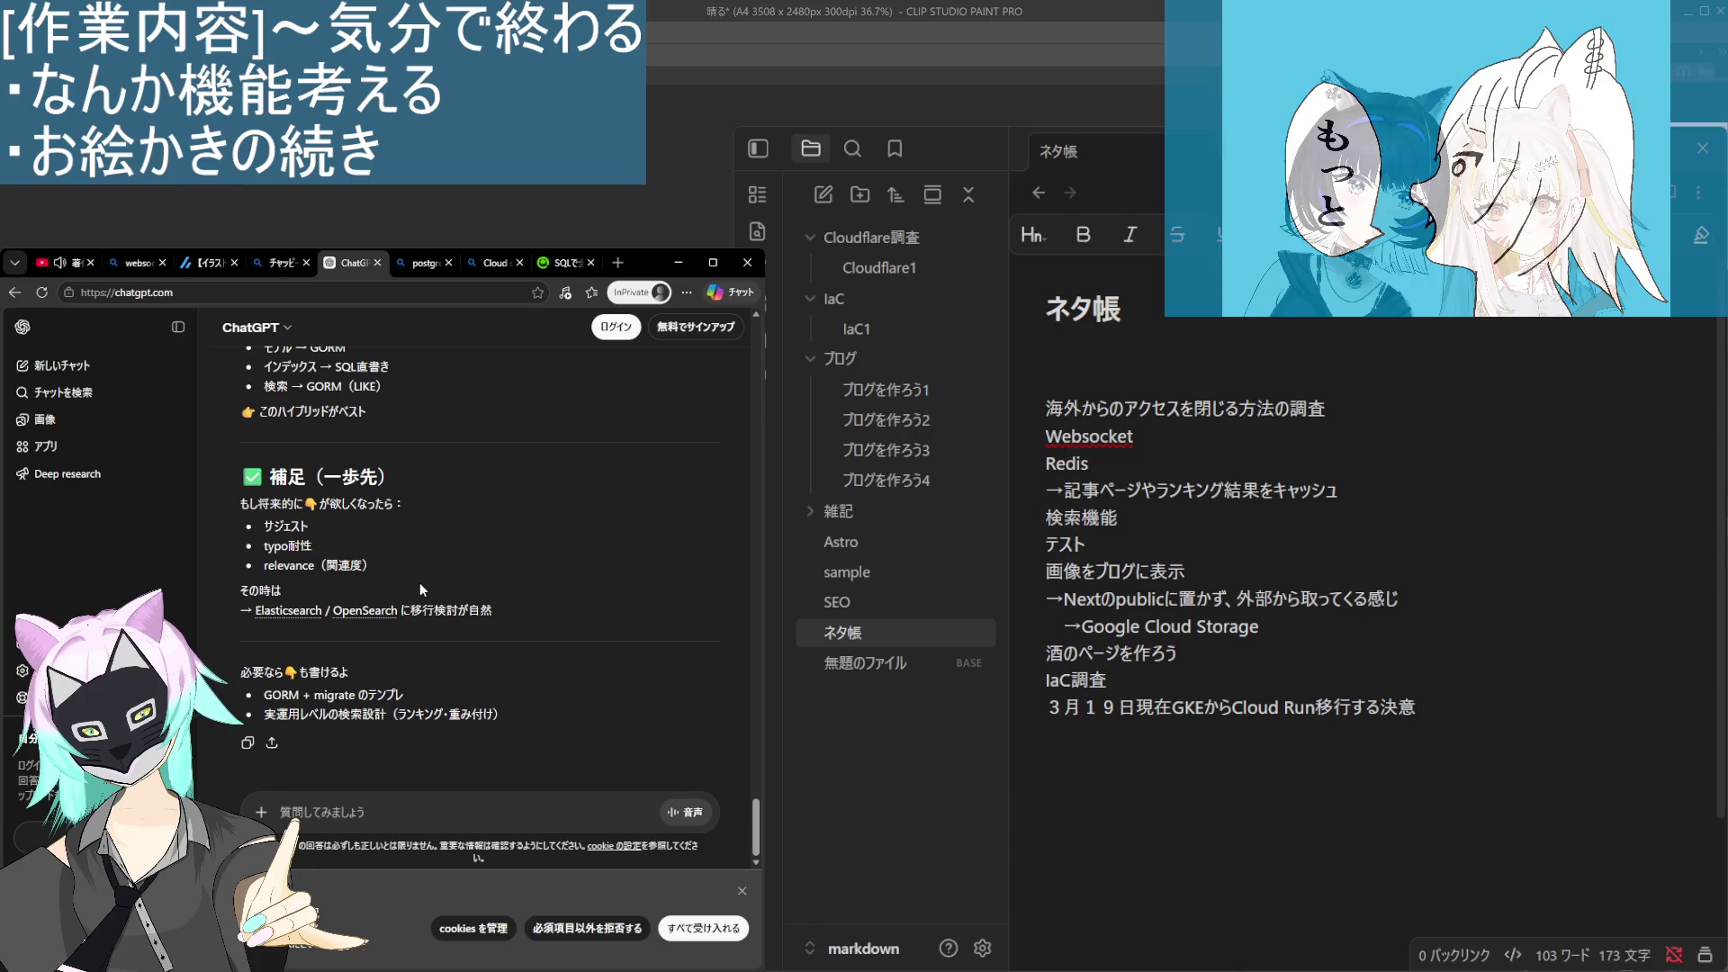
Scroll back up through the reply to revisit the pg_bigm extension enable step.
{"action": "scroll", "coordinate": [416, 582], "scroll_direction": "up", "scroll_amount": 20}
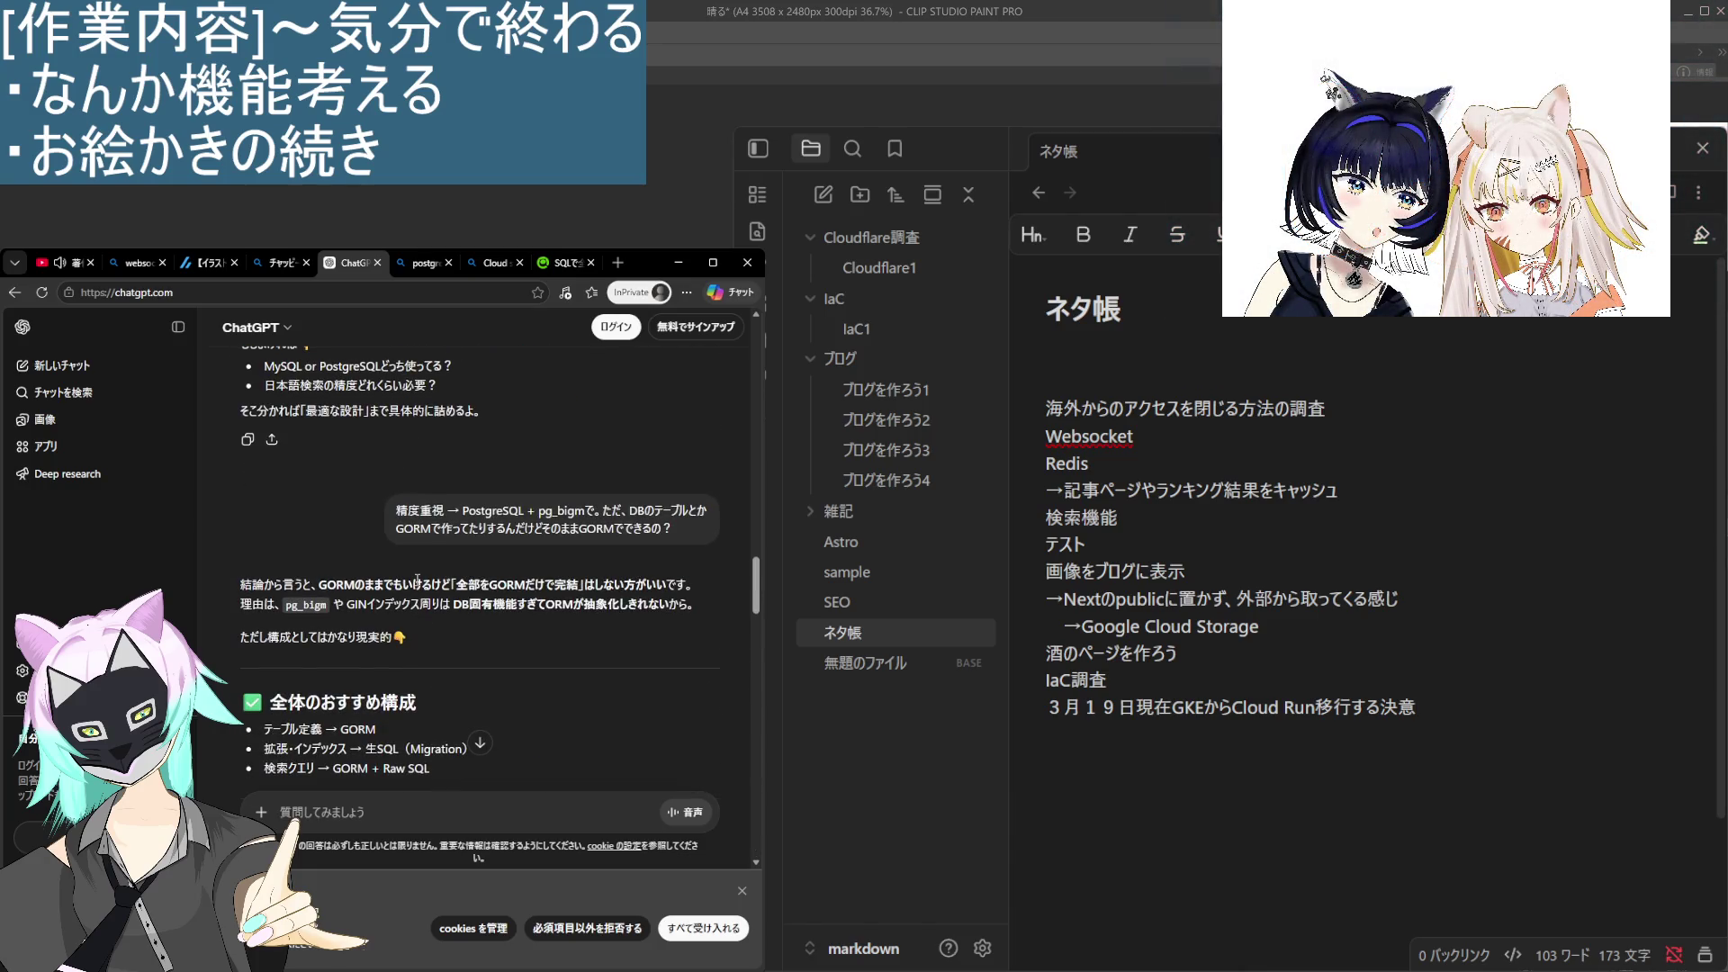
{"action": "scroll", "coordinate": [417, 581], "scroll_direction": "down", "scroll_amount": 3}
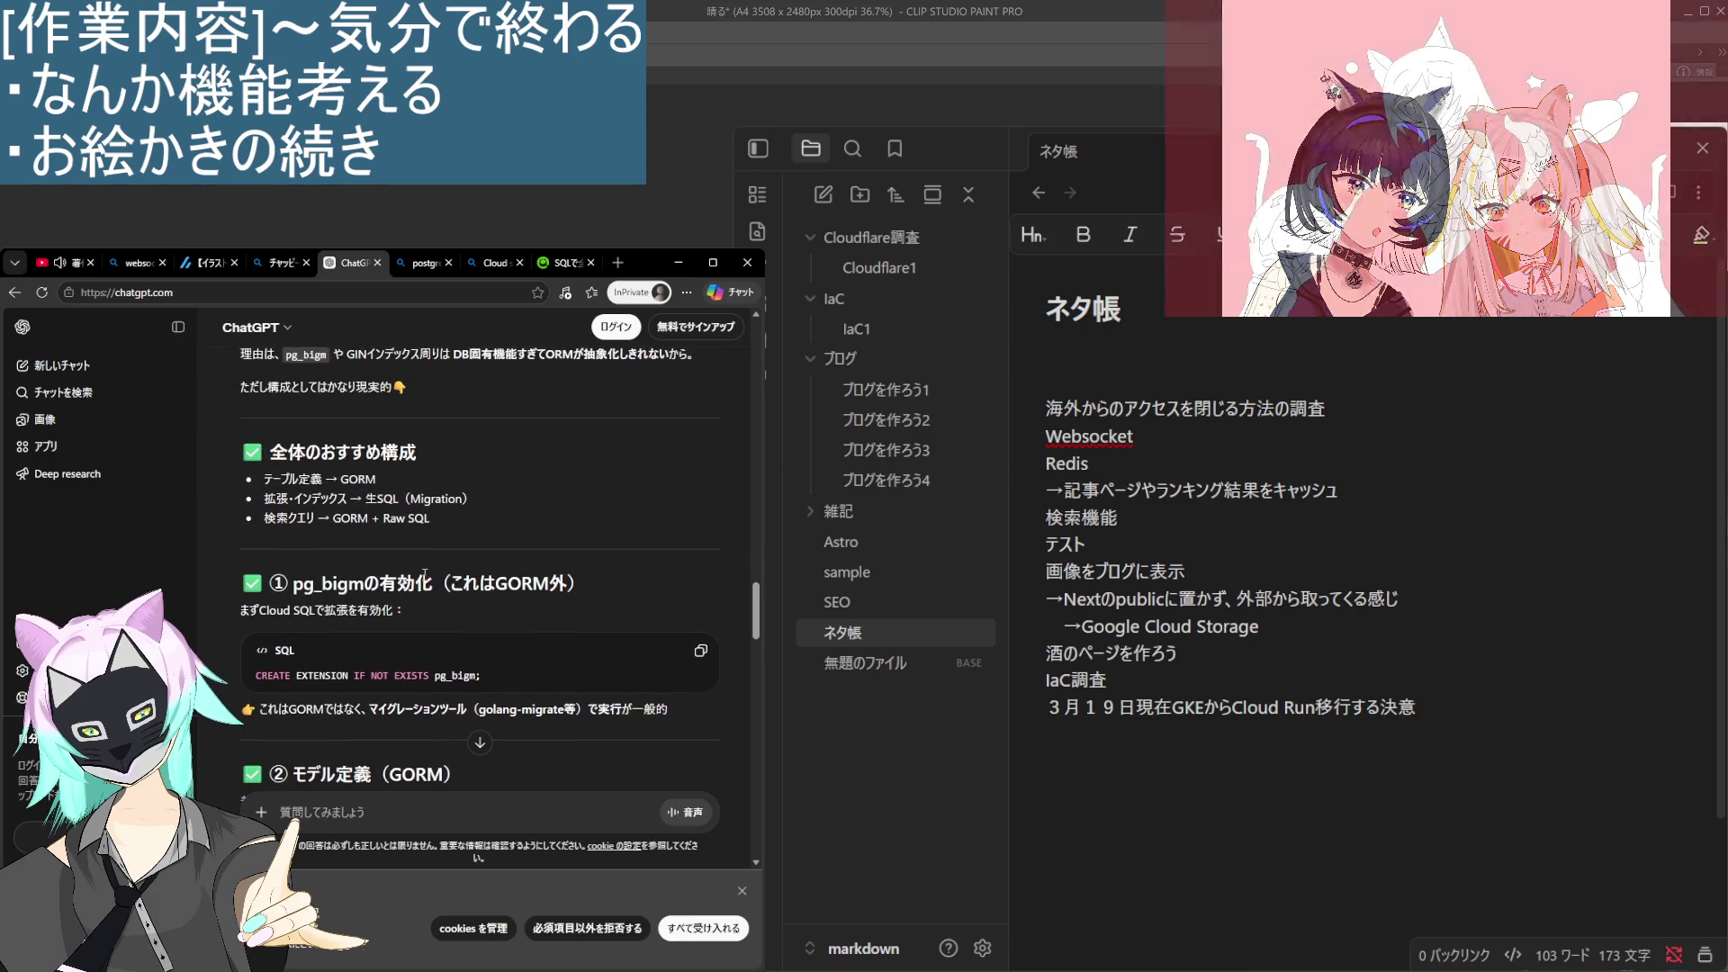
{"action": "scroll", "coordinate": [417, 567], "scroll_direction": "up", "scroll_amount": 2}
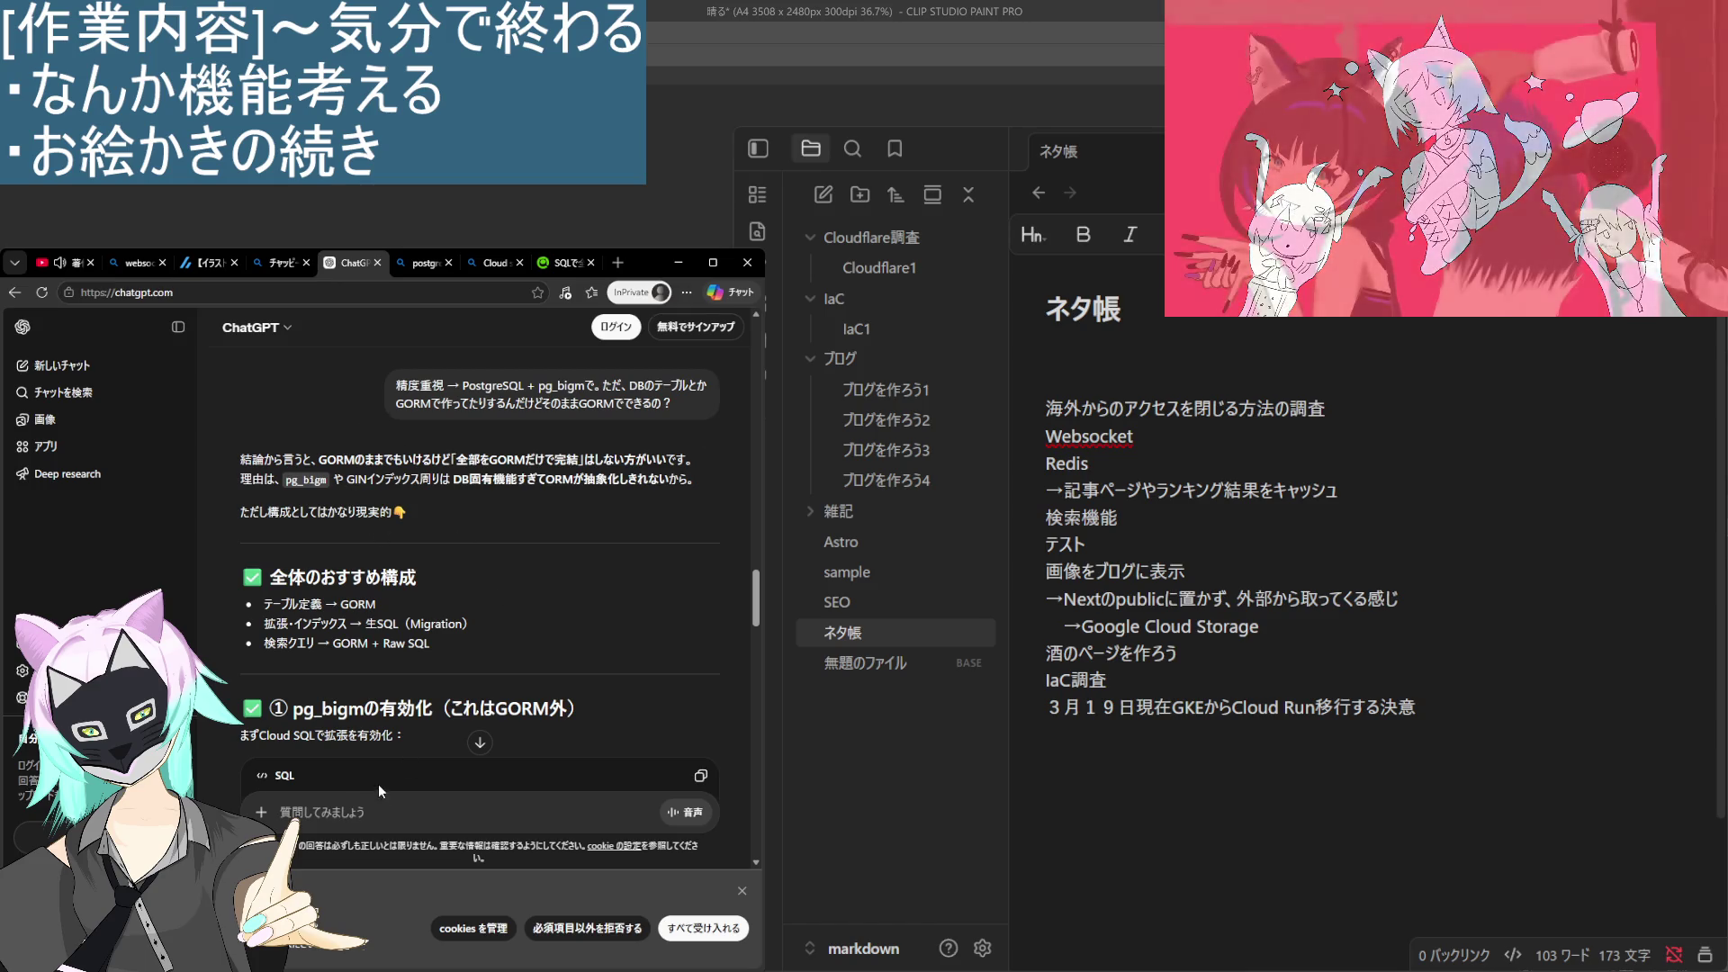
{"action": "scroll", "coordinate": [378, 785], "scroll_direction": "up", "scroll_amount": 2}
{"action": "scroll", "coordinate": [370, 744], "scroll_direction": "up", "scroll_amount": 2}
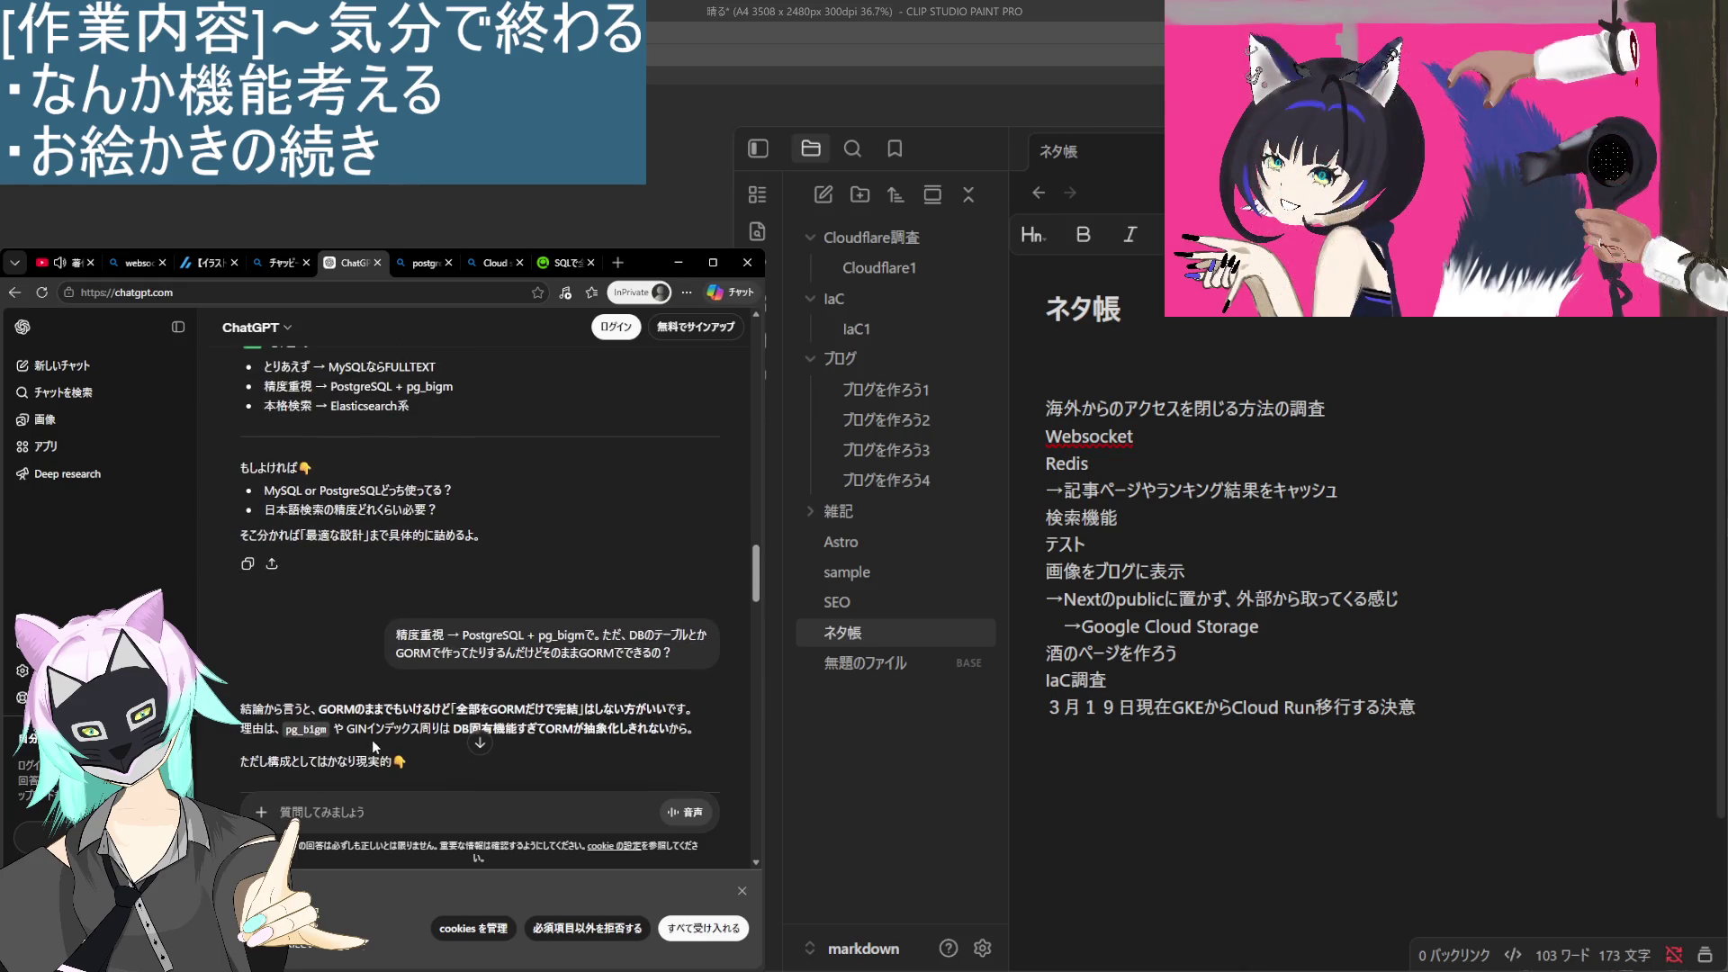
{"action": "scroll", "coordinate": [372, 742], "scroll_direction": "down", "scroll_amount": 2}
{"action": "scroll", "coordinate": [264, 601], "scroll_direction": "down", "scroll_amount": 2}
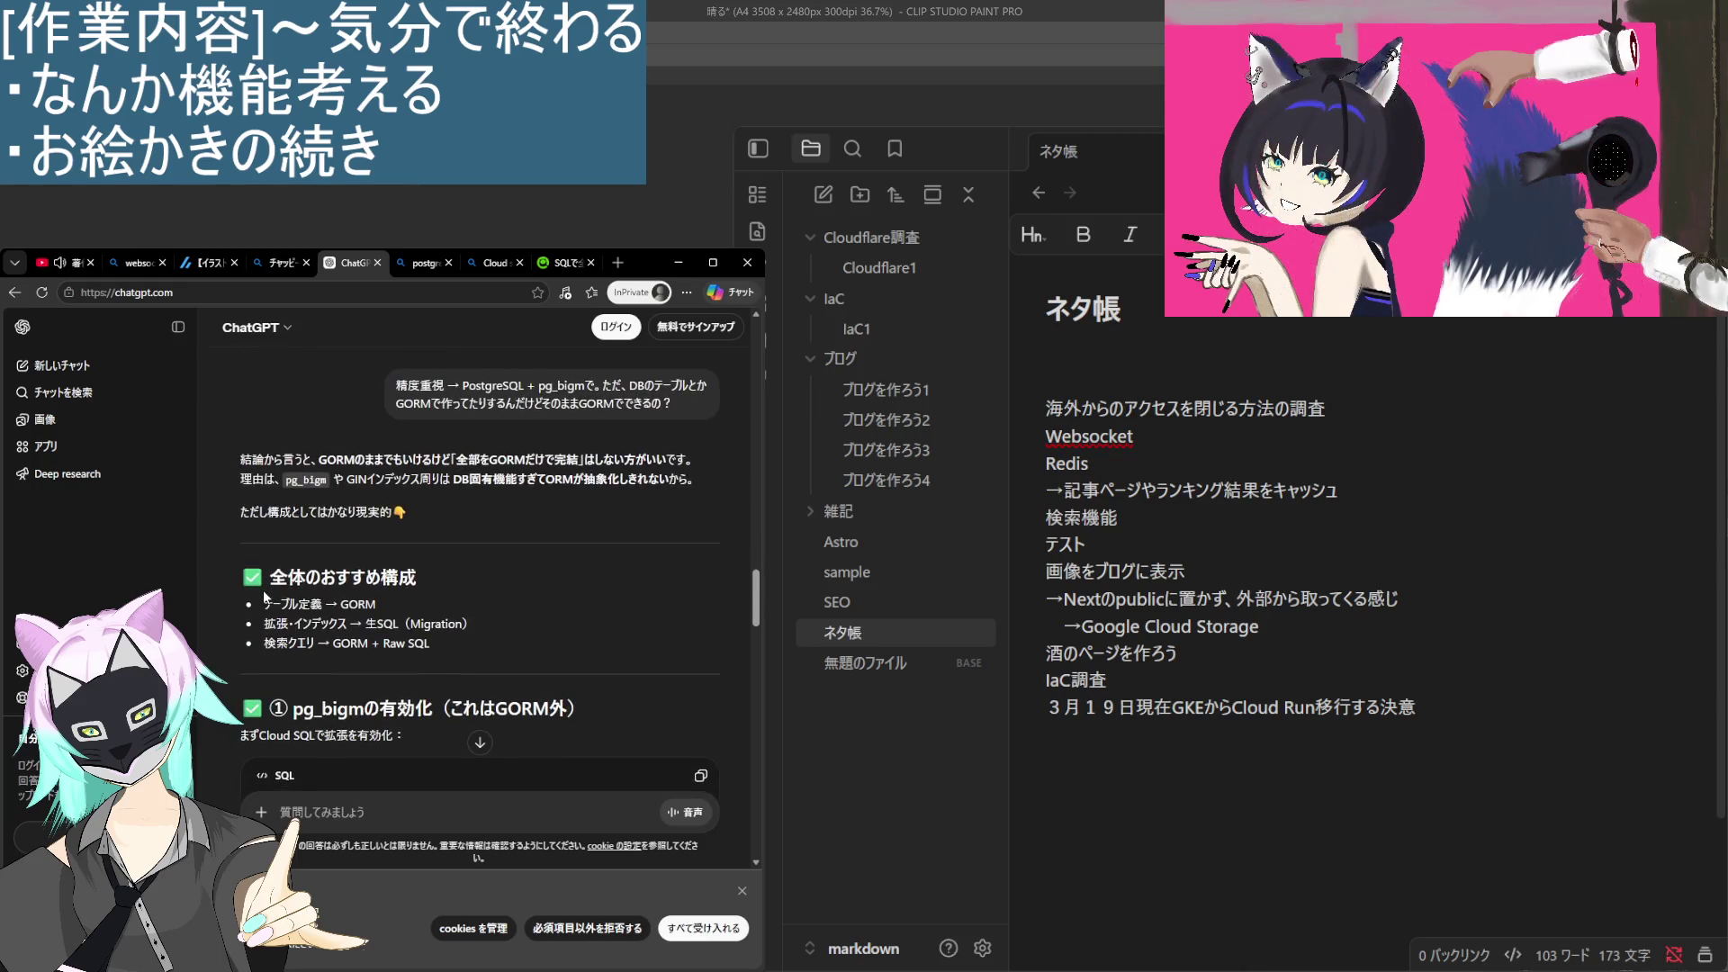
{"action": "scroll", "coordinate": [270, 576], "scroll_direction": "down", "scroll_amount": 2}
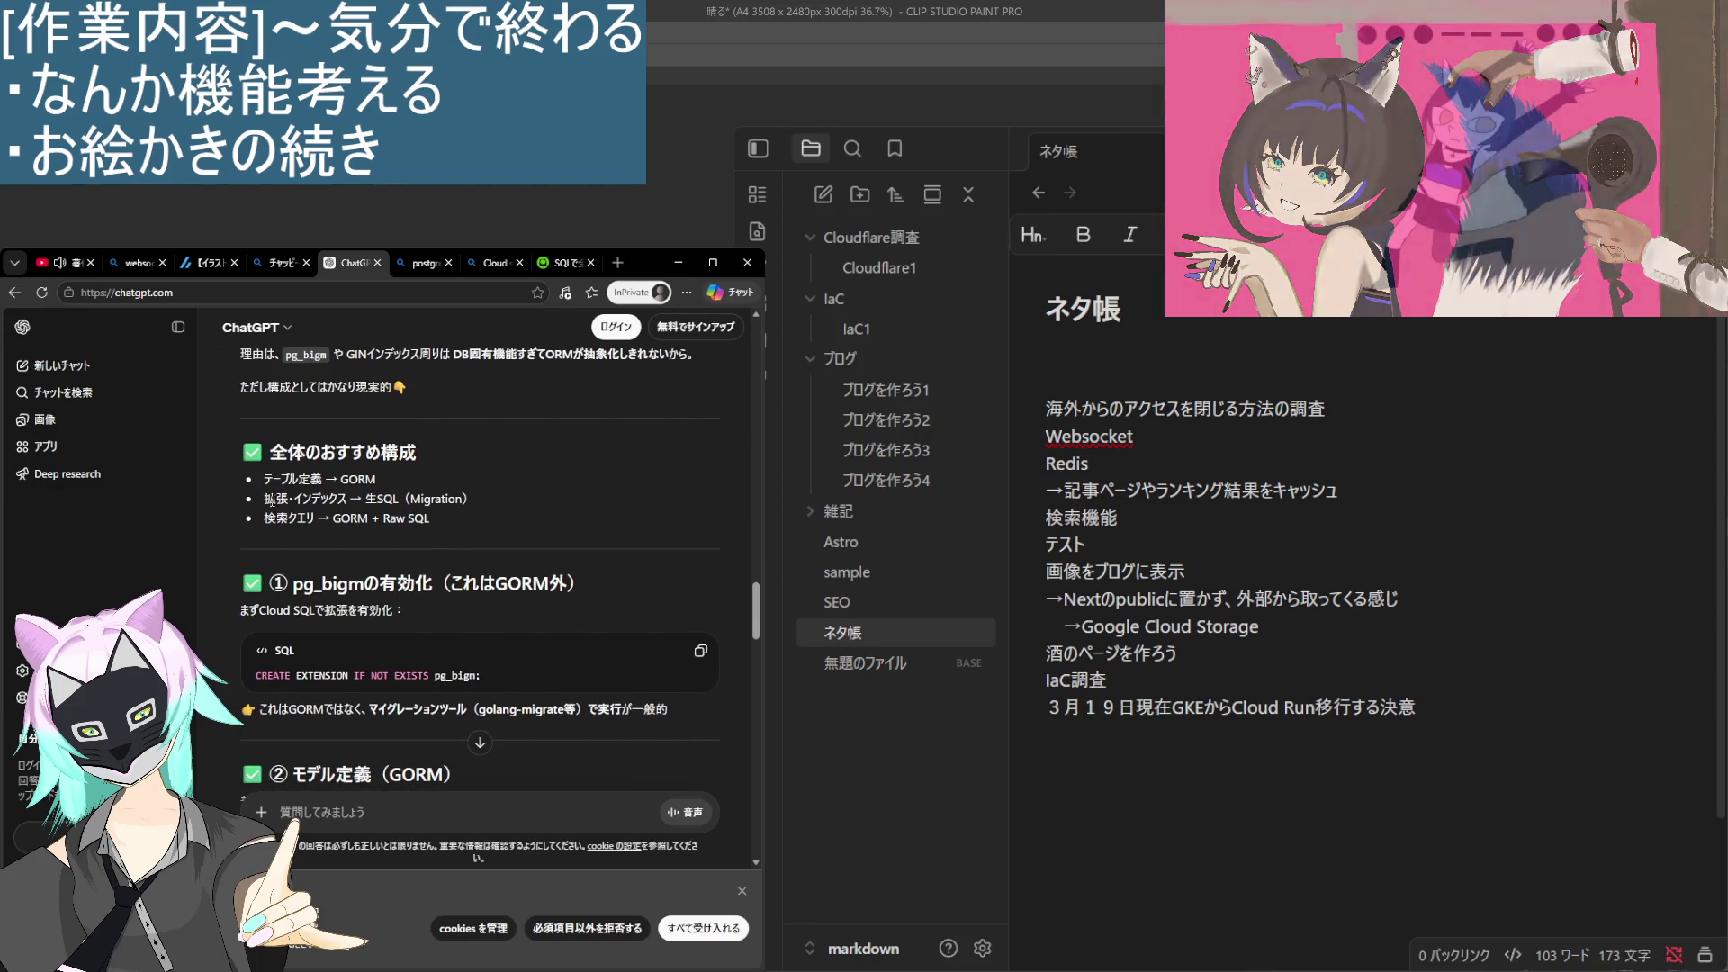
Select the Cloud SQL extension line, then read on to ④ 検索クエリ's db.Where LIKE example.
{"action": "triple_click", "coordinate": [255, 615]}
{"action": "left_click_drag", "start_coordinate": [259, 619], "coordinate": [407, 608]}
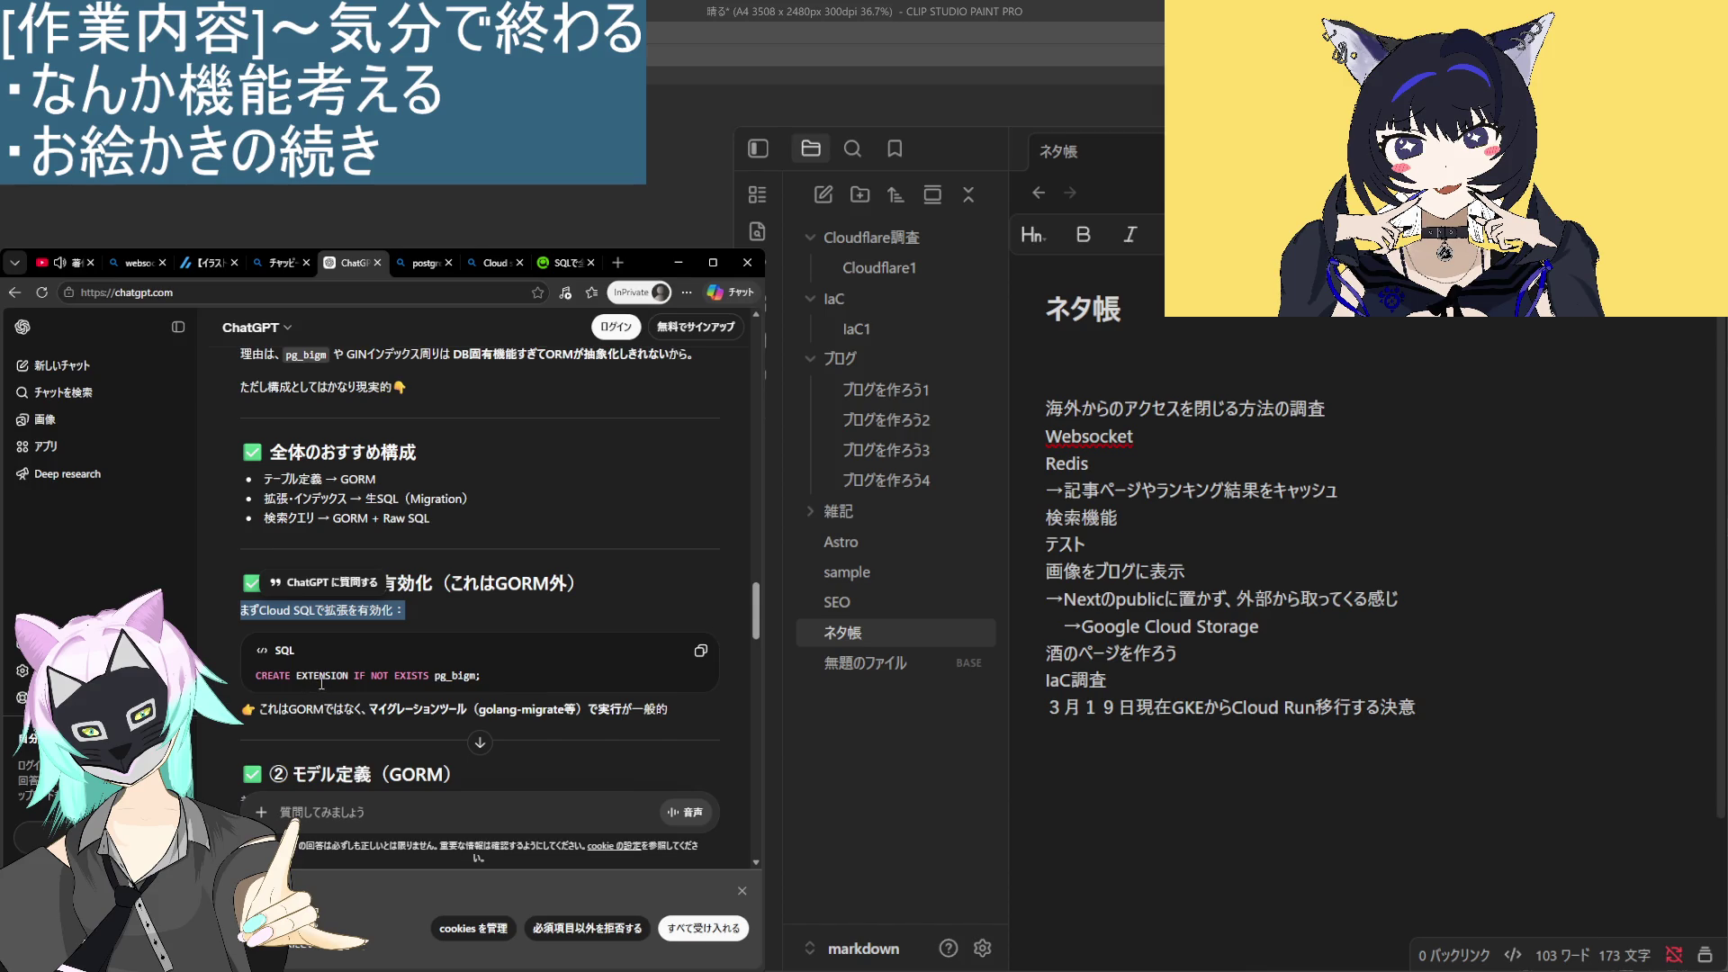
{"action": "scroll", "coordinate": [315, 685], "scroll_direction": "down", "scroll_amount": 1}
{"action": "left_click", "coordinate": [342, 638]}
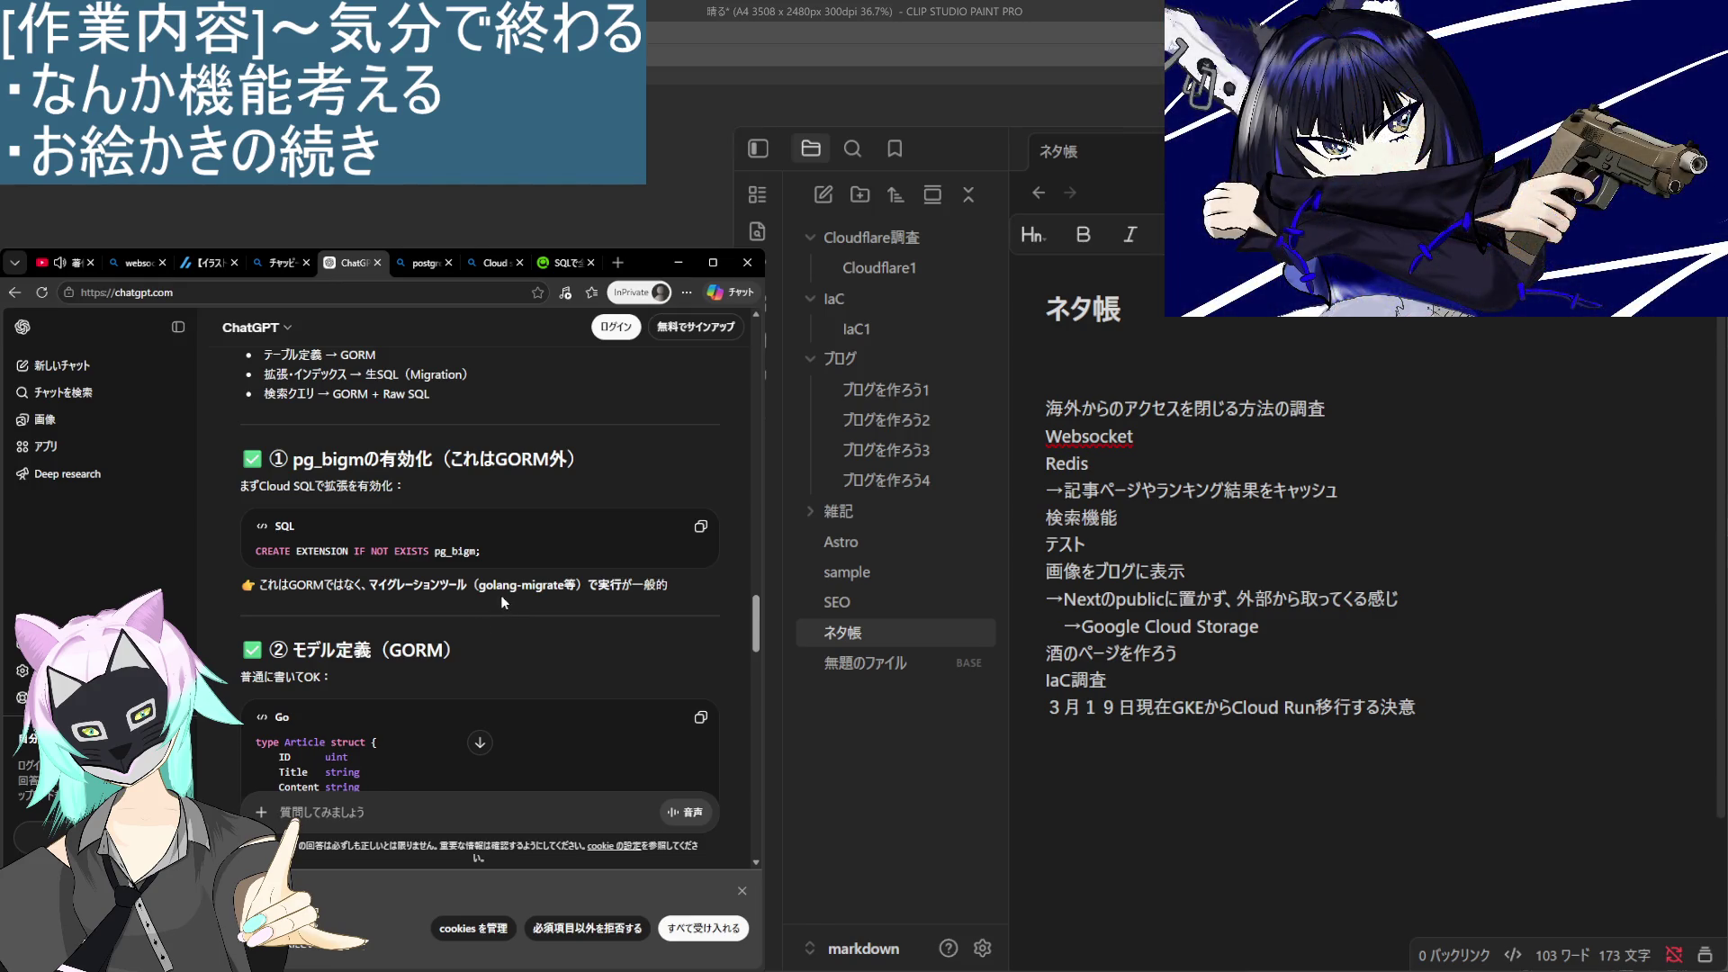
{"action": "left_click_drag", "start_coordinate": [482, 585], "coordinate": [567, 585]}
{"action": "scroll", "coordinate": [432, 678], "scroll_direction": "down", "scroll_amount": 2}
{"action": "scroll", "coordinate": [432, 679], "scroll_direction": "down", "scroll_amount": 1}
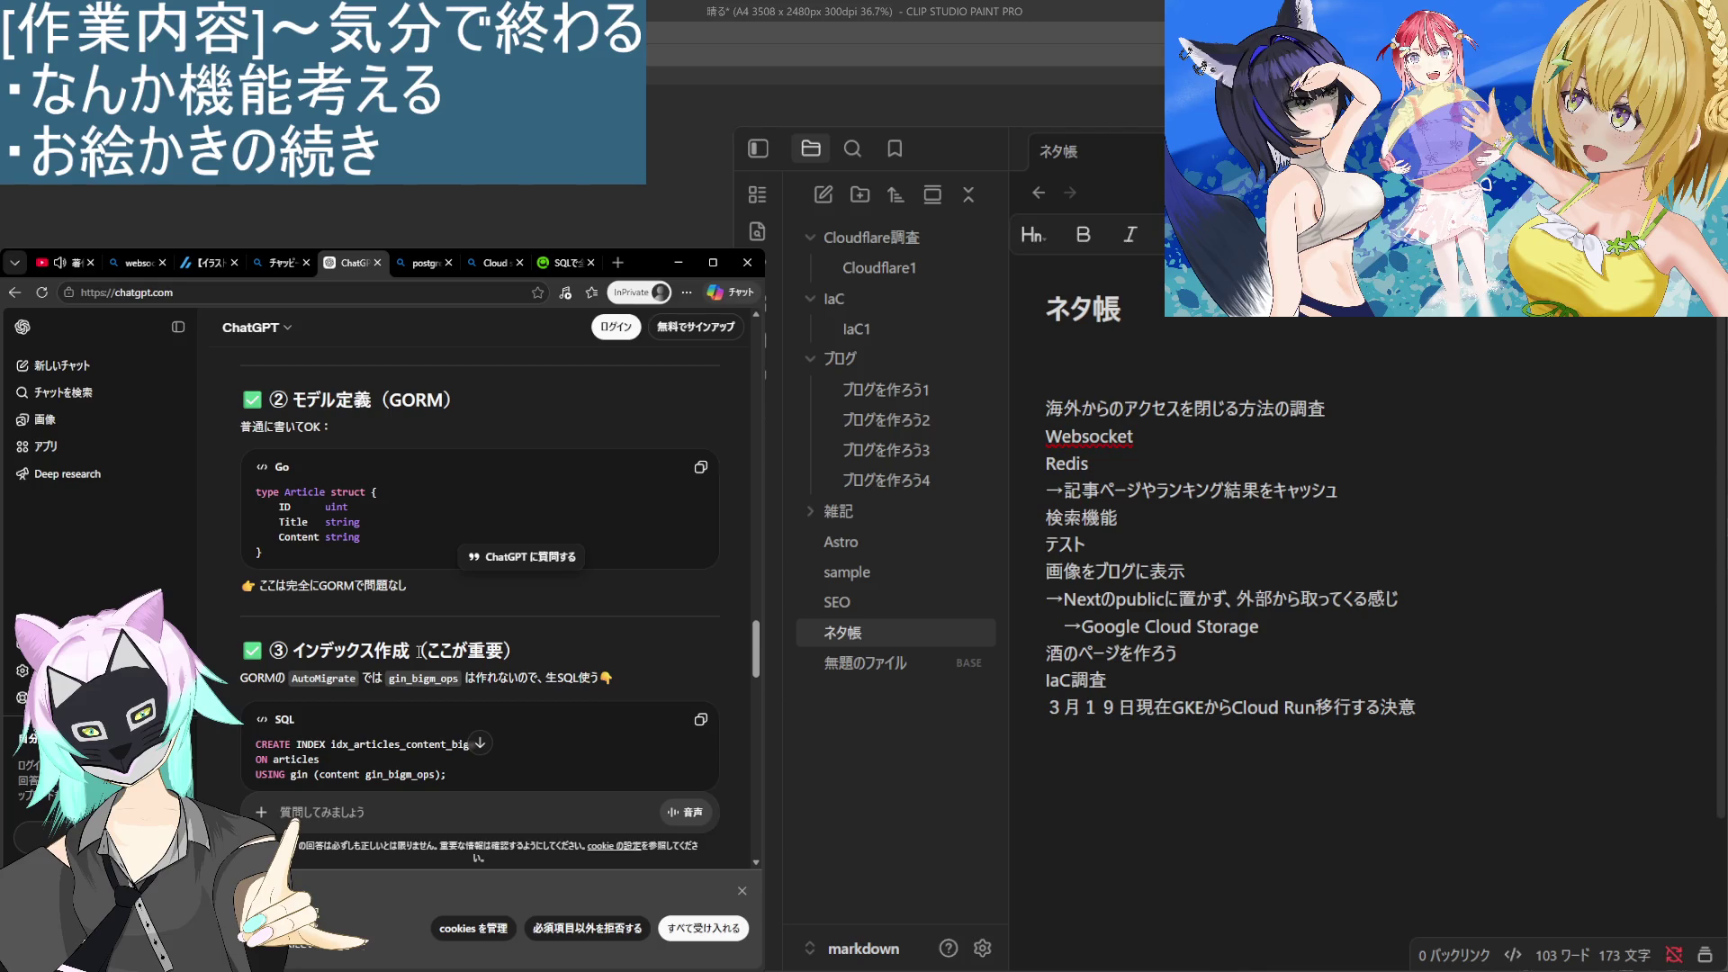
{"action": "scroll", "coordinate": [419, 650], "scroll_direction": "down", "scroll_amount": 1}
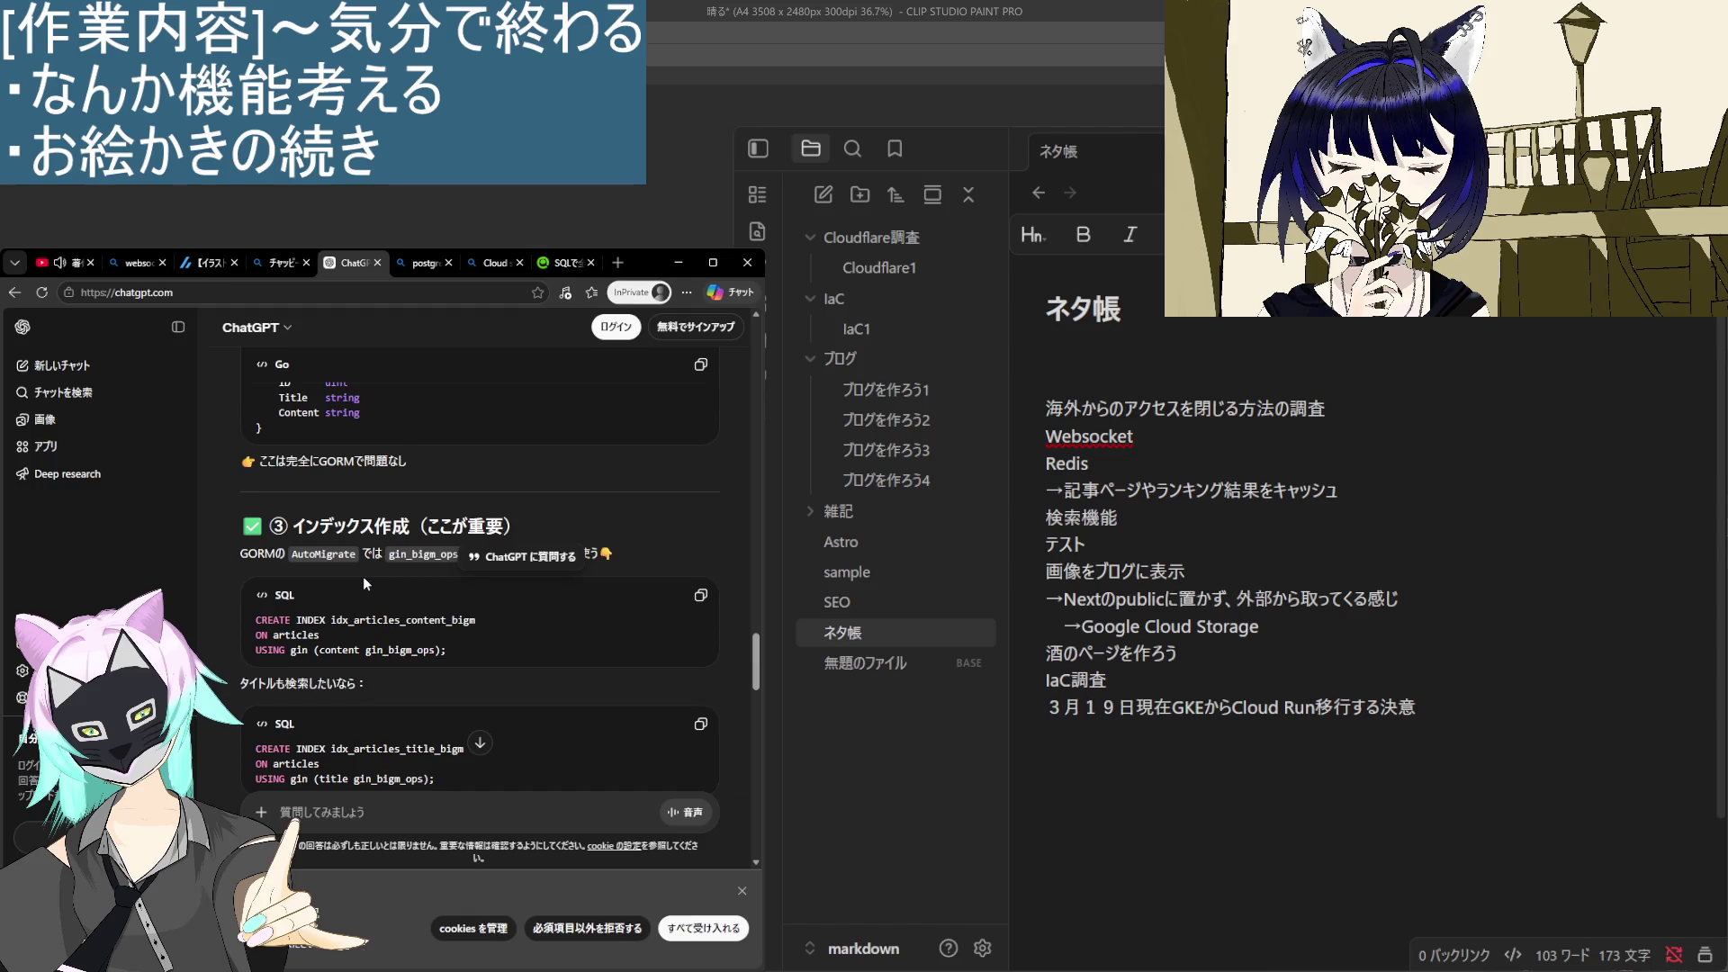
{"action": "left_click", "coordinate": [575, 629]}
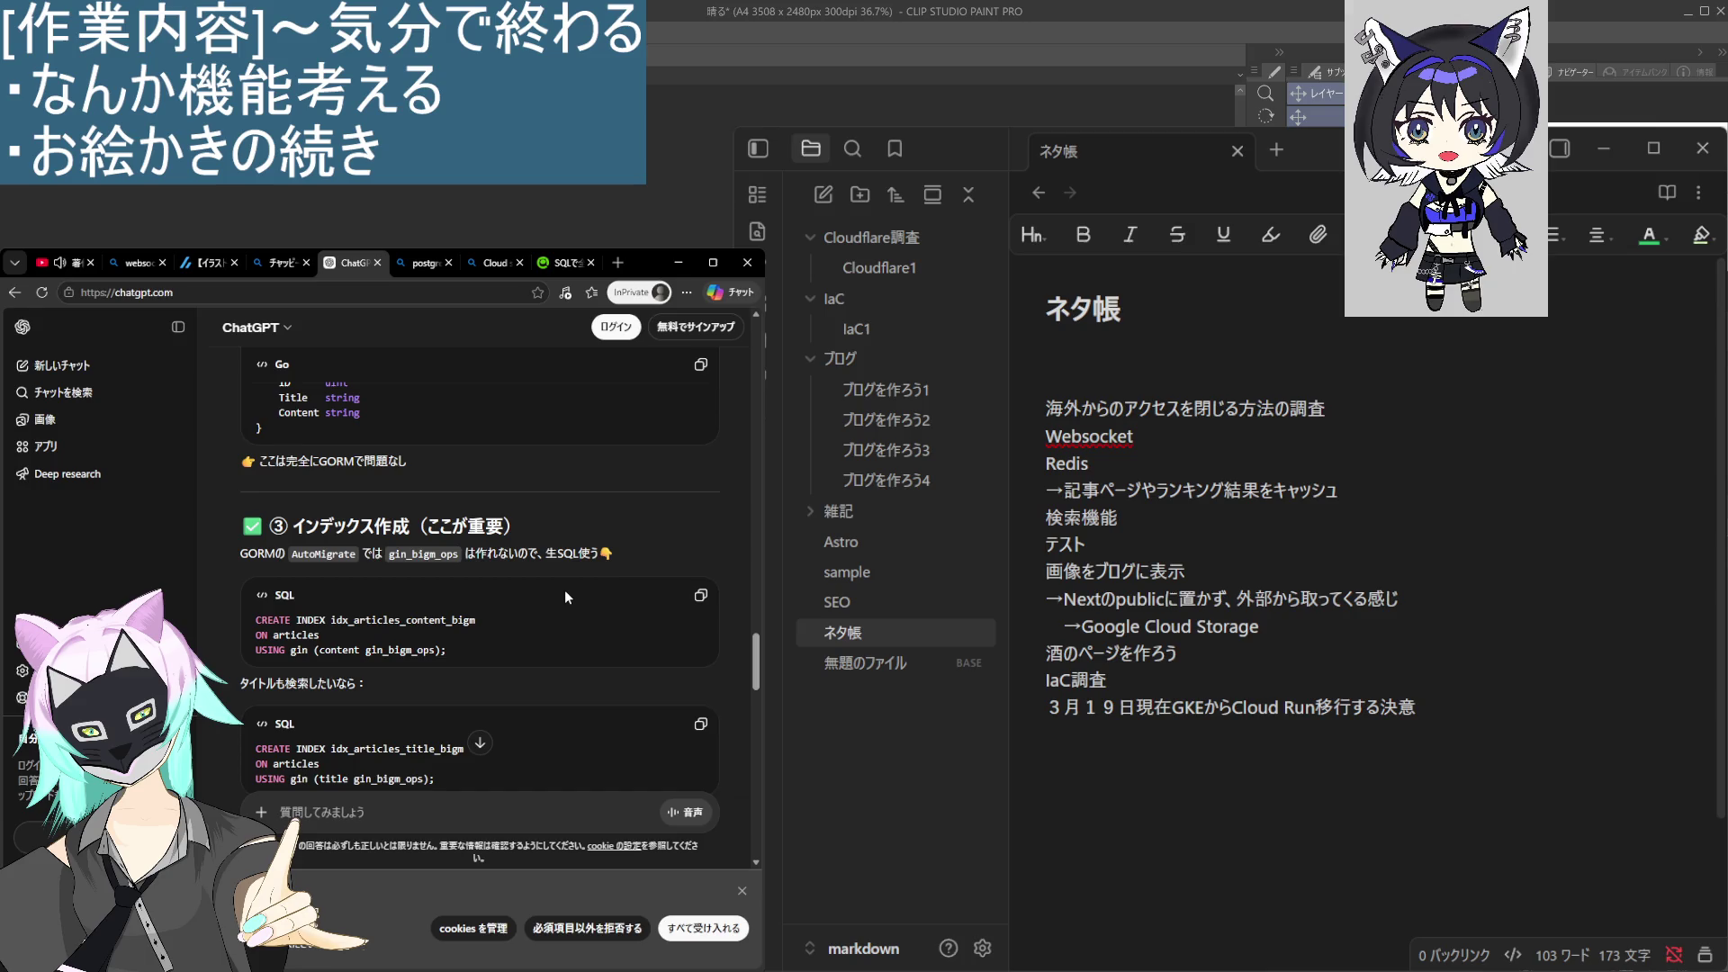
{"action": "scroll", "coordinate": [564, 593], "scroll_direction": "down", "scroll_amount": 3}
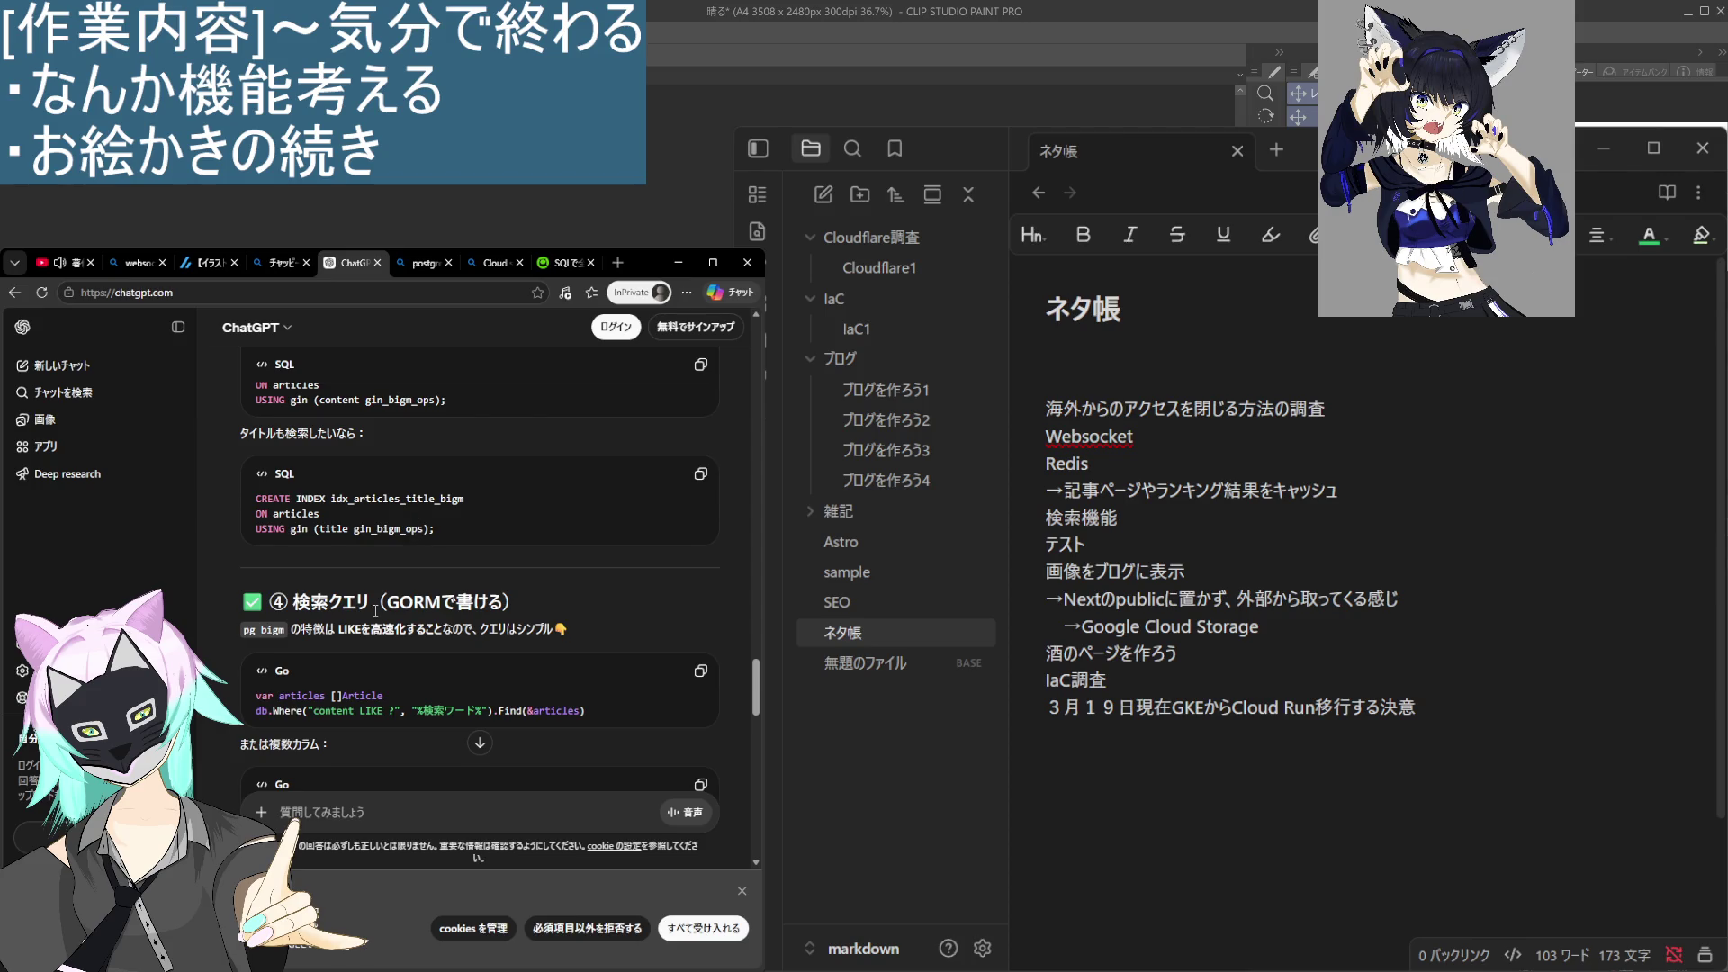
Scroll past ⑤ 精度を上げるテクニック into 注意ポイント: AutoMigrate, Japanese limits, 3. パフォーマンス.
{"action": "scroll", "coordinate": [373, 545], "scroll_direction": "down", "scroll_amount": 2}
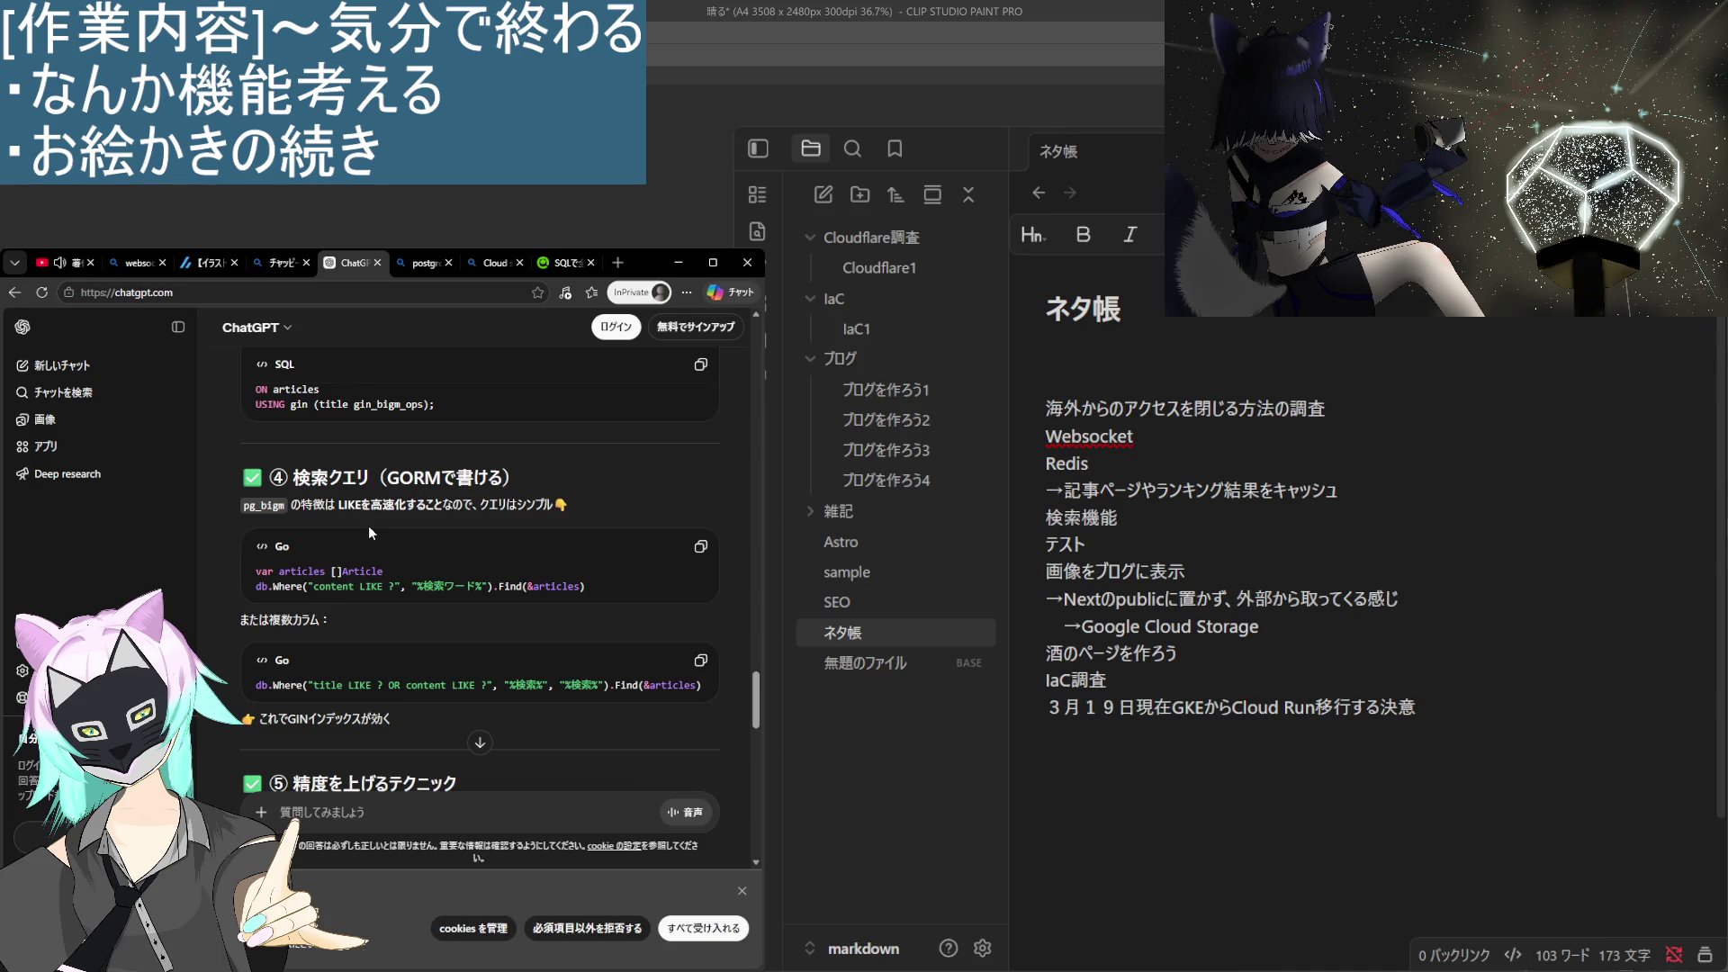
{"action": "scroll", "coordinate": [369, 531], "scroll_direction": "down", "scroll_amount": 2}
{"action": "scroll", "coordinate": [369, 526], "scroll_direction": "down", "scroll_amount": 2}
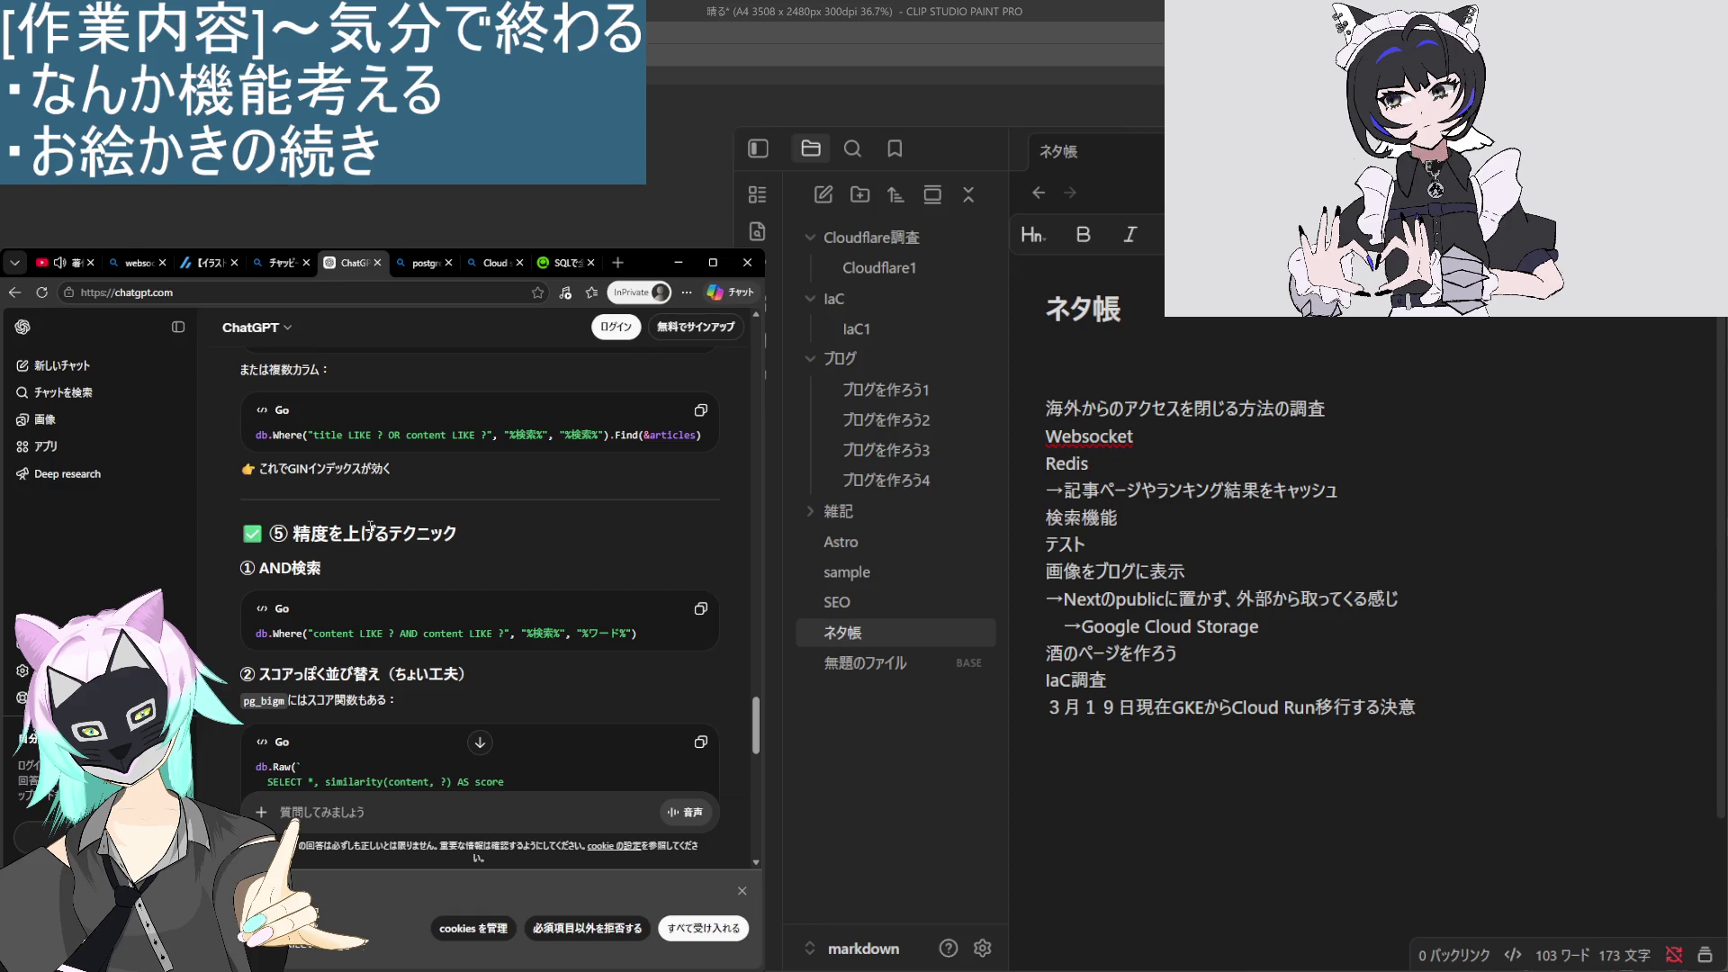
{"action": "scroll", "coordinate": [371, 528], "scroll_direction": "down", "scroll_amount": 2}
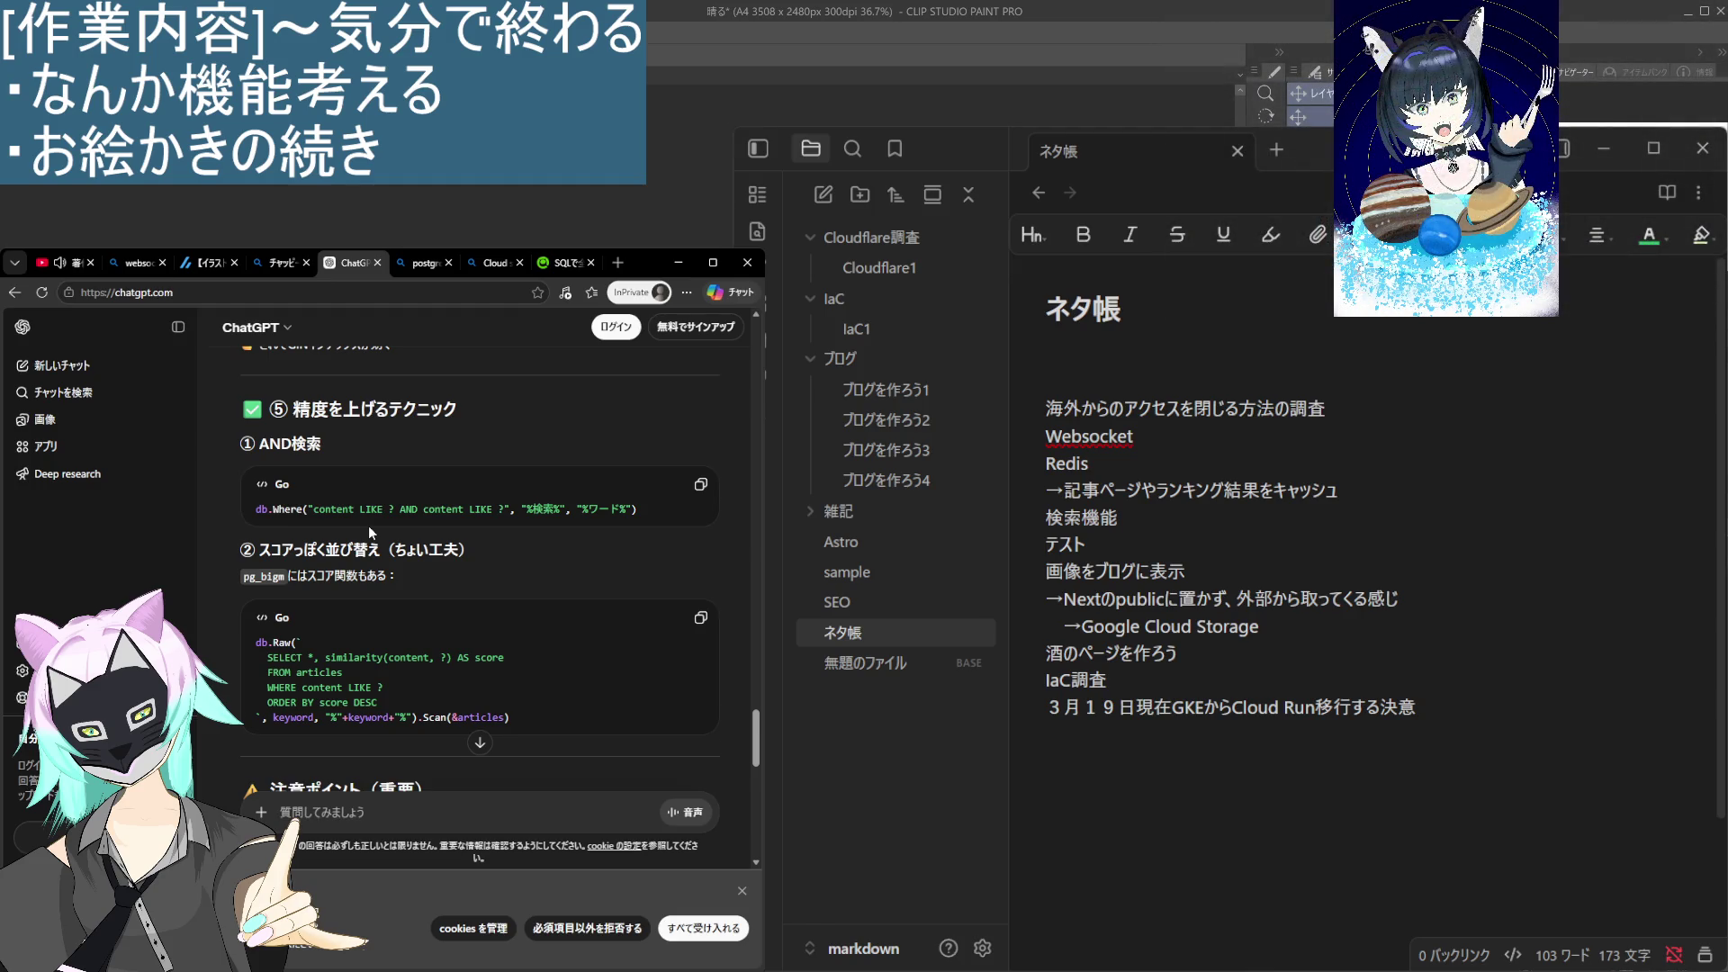
{"action": "scroll", "coordinate": [369, 525], "scroll_direction": "down", "scroll_amount": 2}
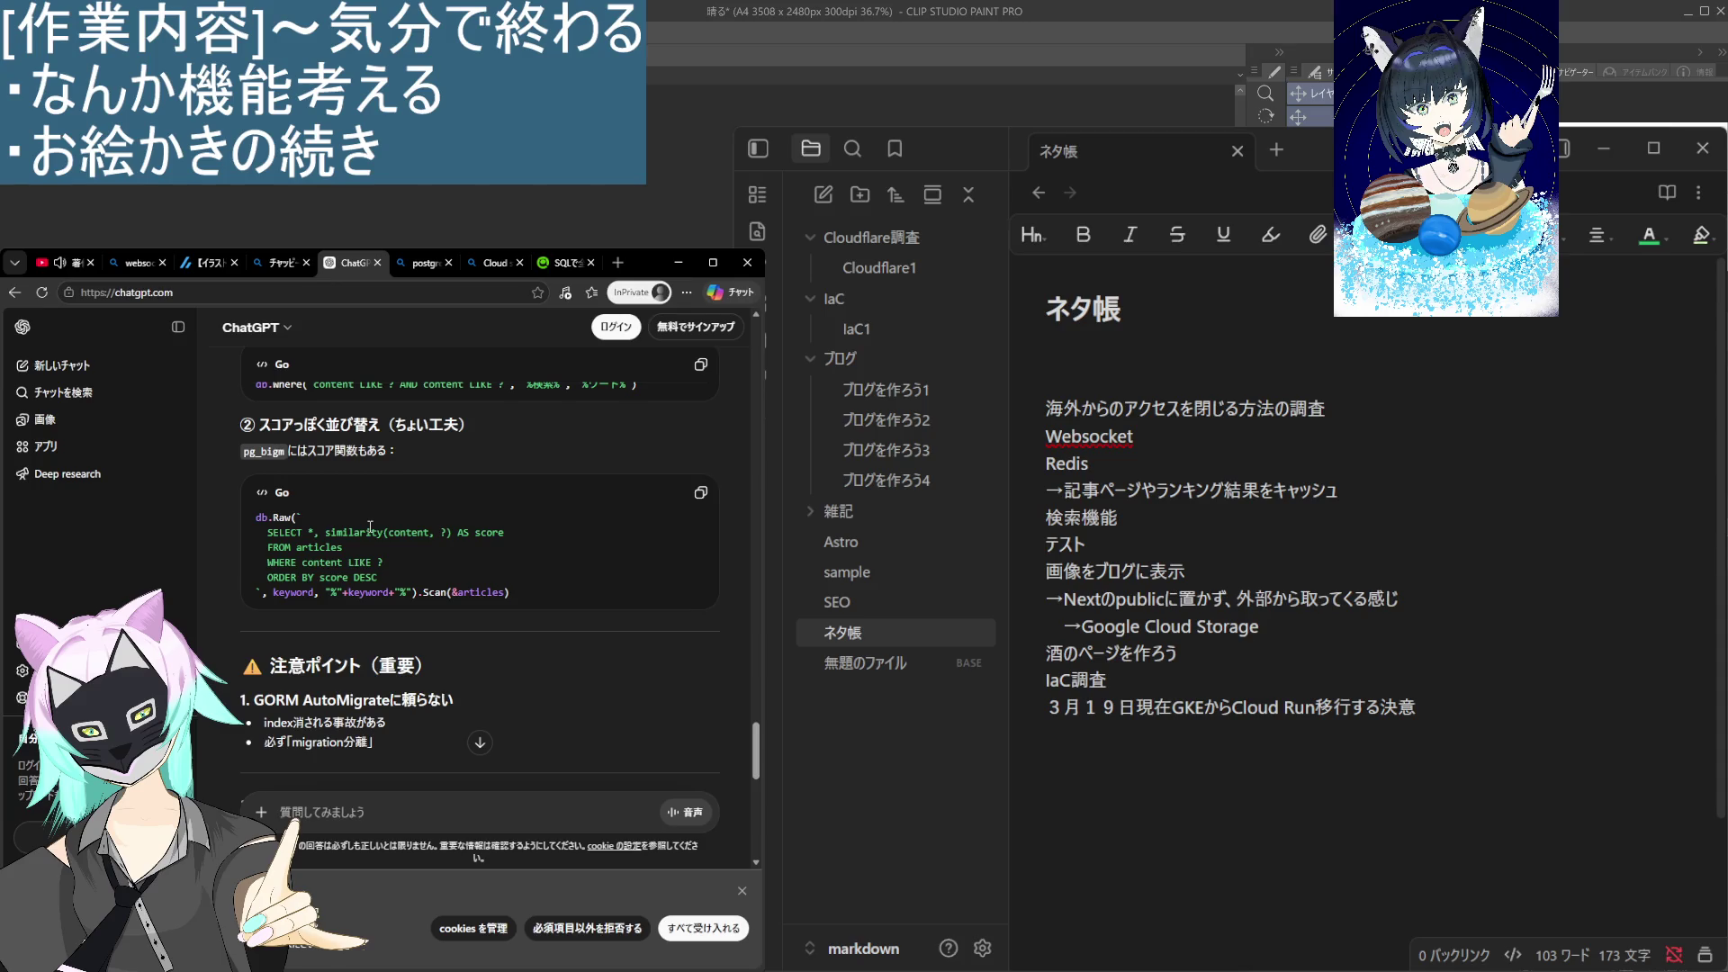
{"action": "scroll", "coordinate": [370, 528], "scroll_direction": "down", "scroll_amount": 2}
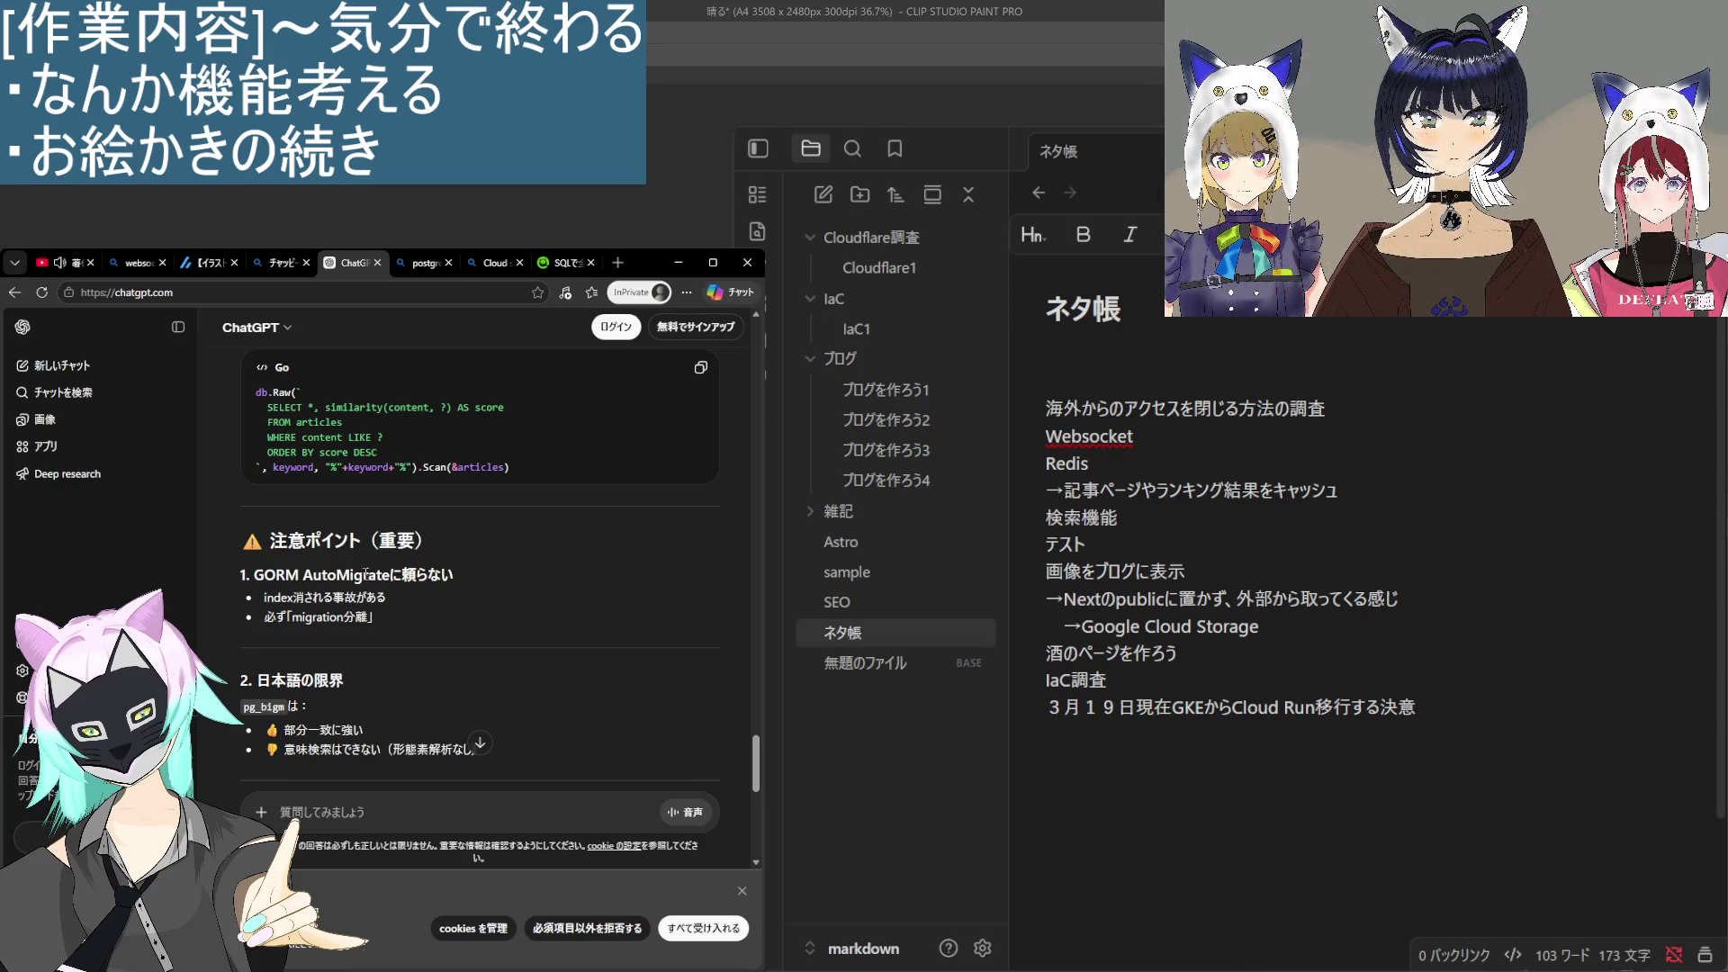
{"action": "scroll", "coordinate": [389, 640], "scroll_direction": "down", "scroll_amount": 2}
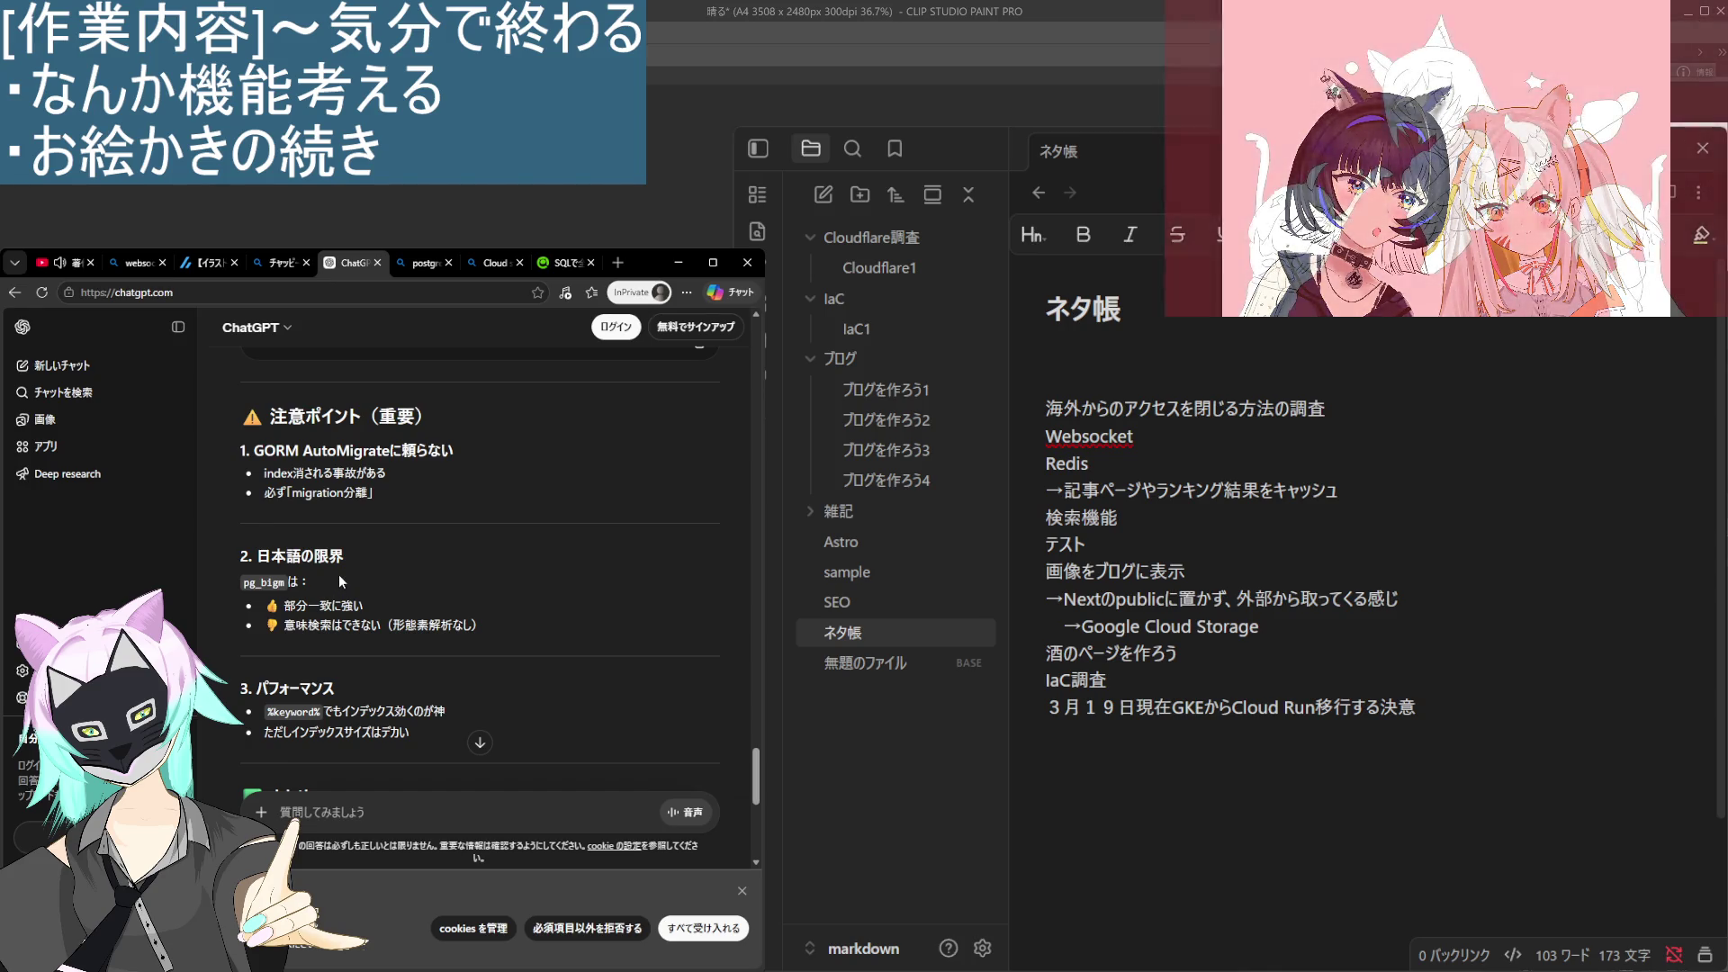
Highlight the line saying %keyword% still uses the index, read to the summary, then return toward ⑤.
{"action": "scroll", "coordinate": [339, 577], "scroll_direction": "down", "scroll_amount": 2}
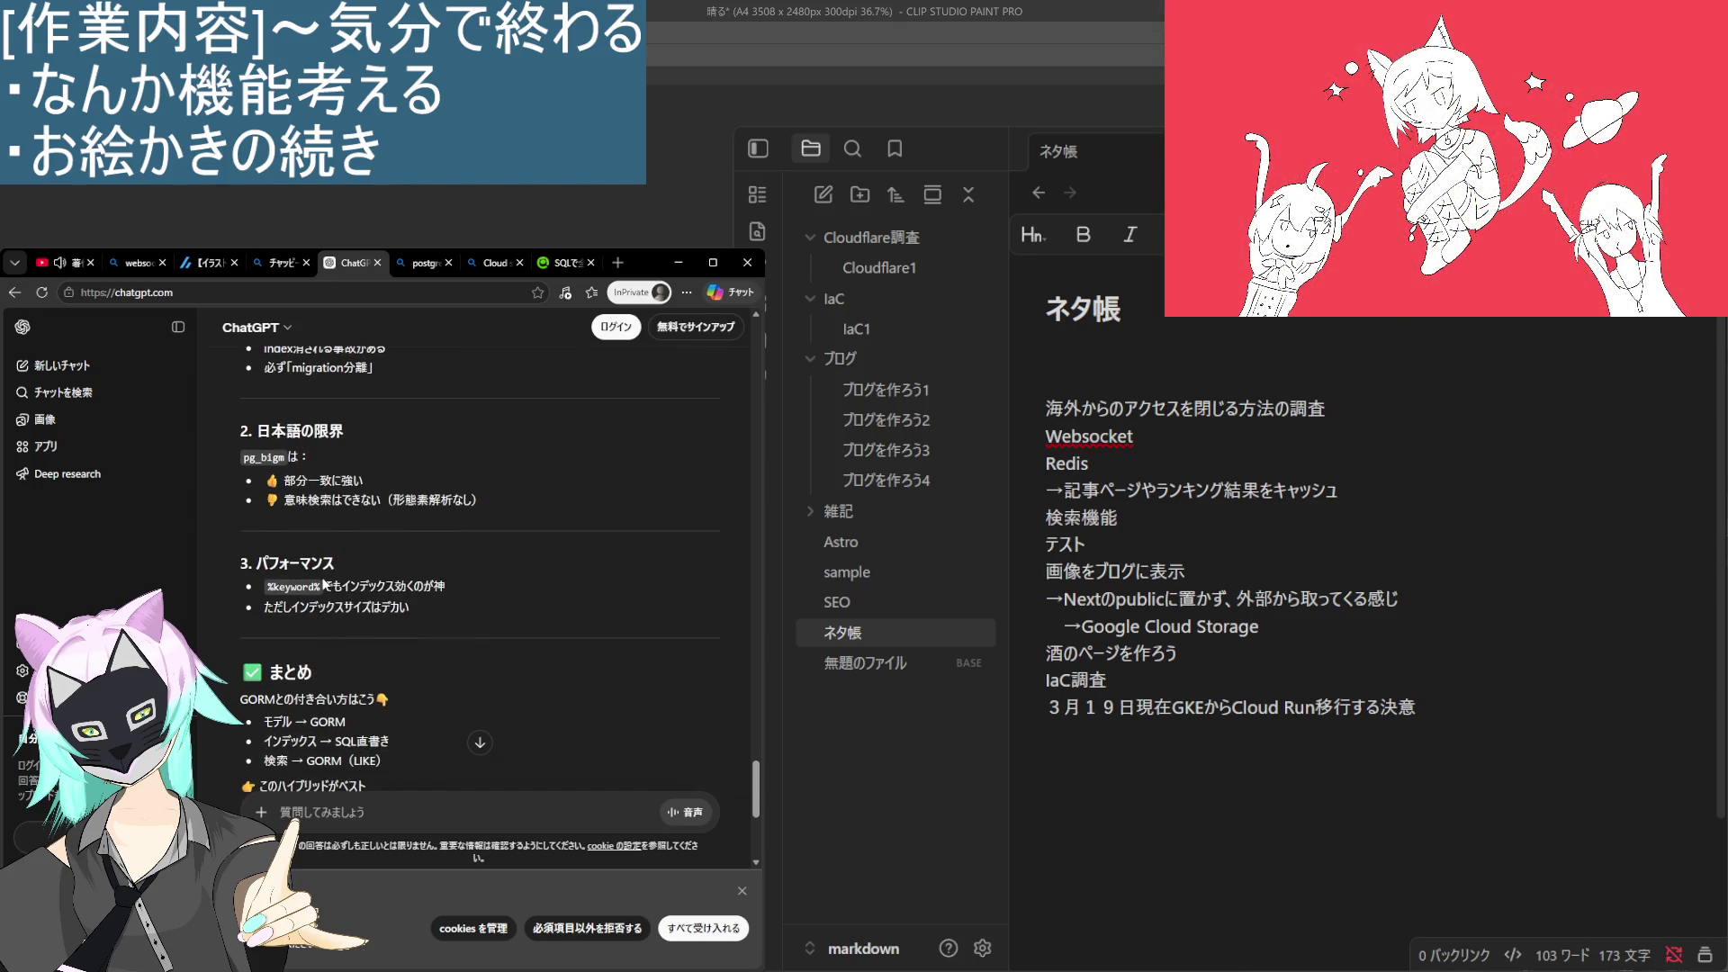
{"action": "left_click_drag", "start_coordinate": [326, 588], "coordinate": [482, 602]}
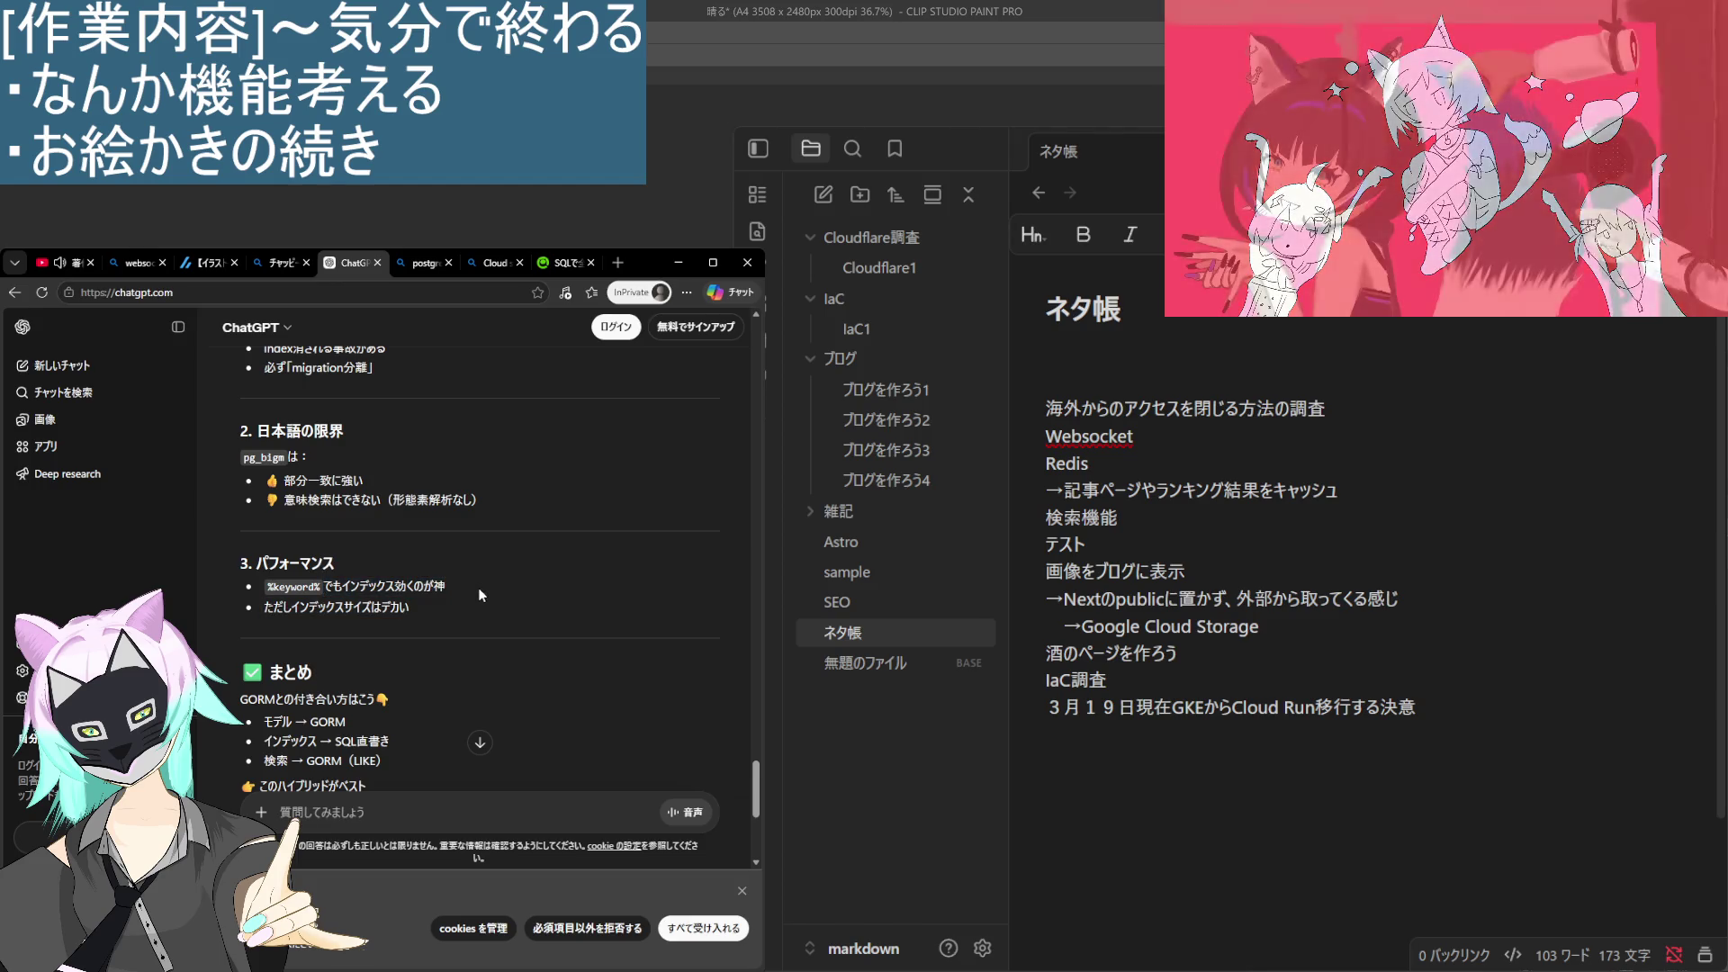
{"action": "scroll", "coordinate": [483, 601], "scroll_direction": "down", "scroll_amount": 1}
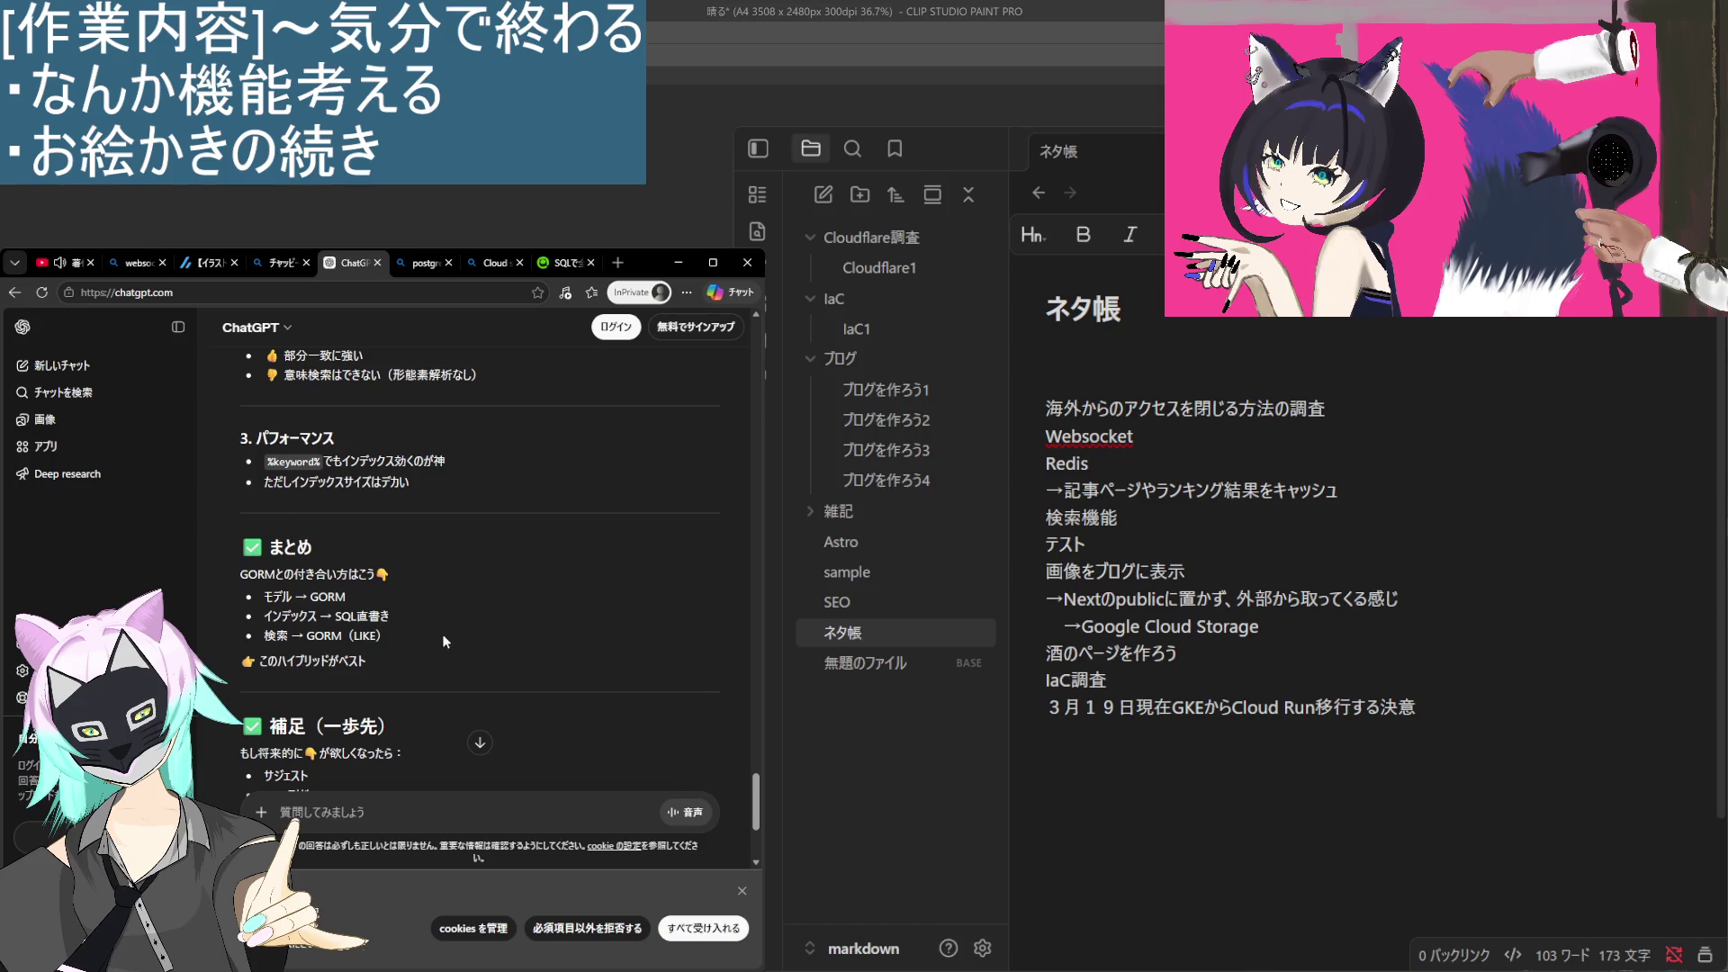
{"action": "scroll", "coordinate": [442, 595], "scroll_direction": "down", "scroll_amount": 3}
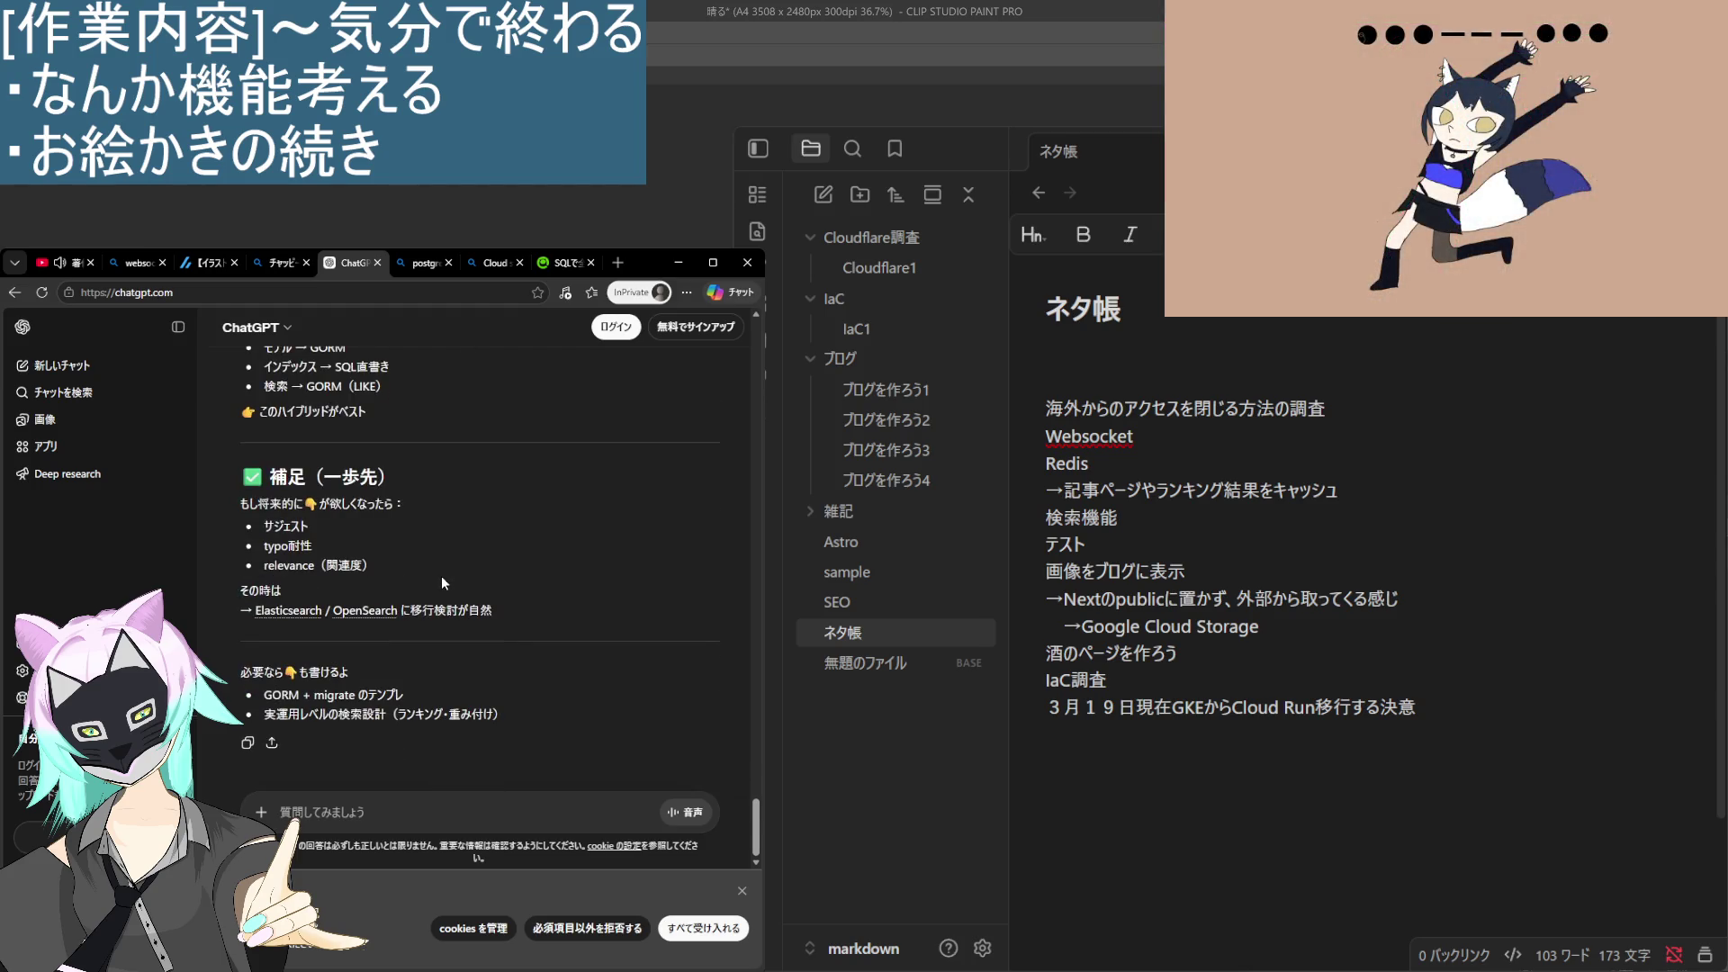
{"action": "scroll", "coordinate": [441, 574], "scroll_direction": "up", "scroll_amount": 10}
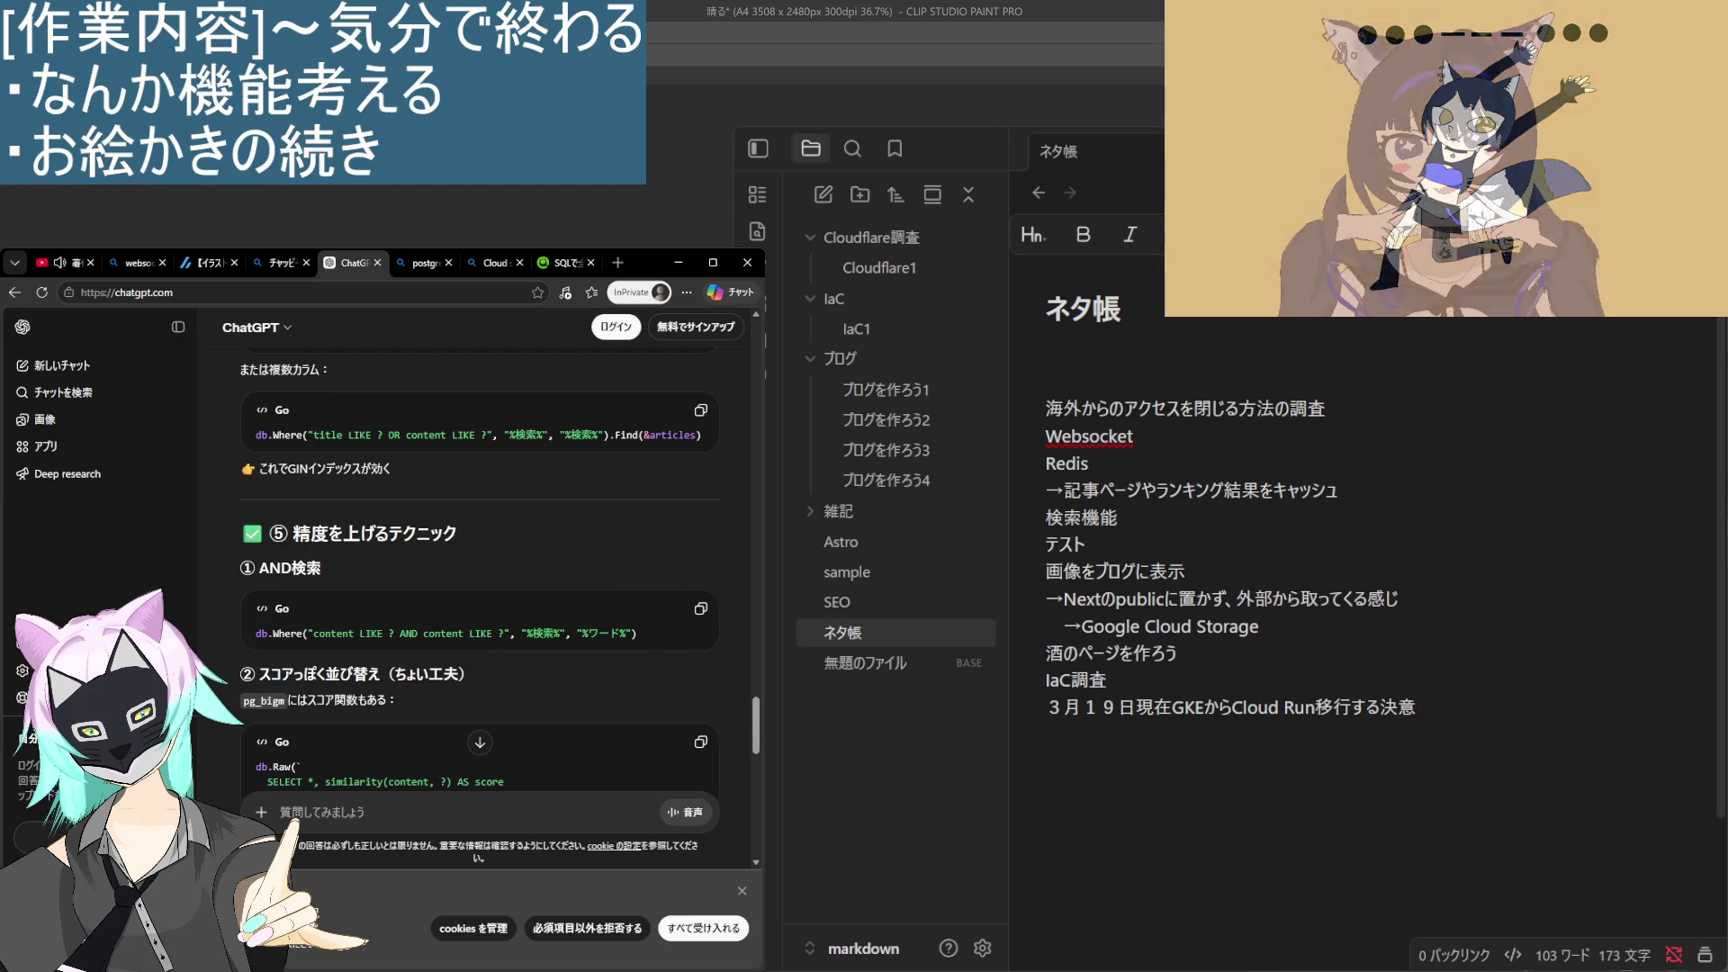
{"action": "triple_click", "coordinate": [1116, 571]}
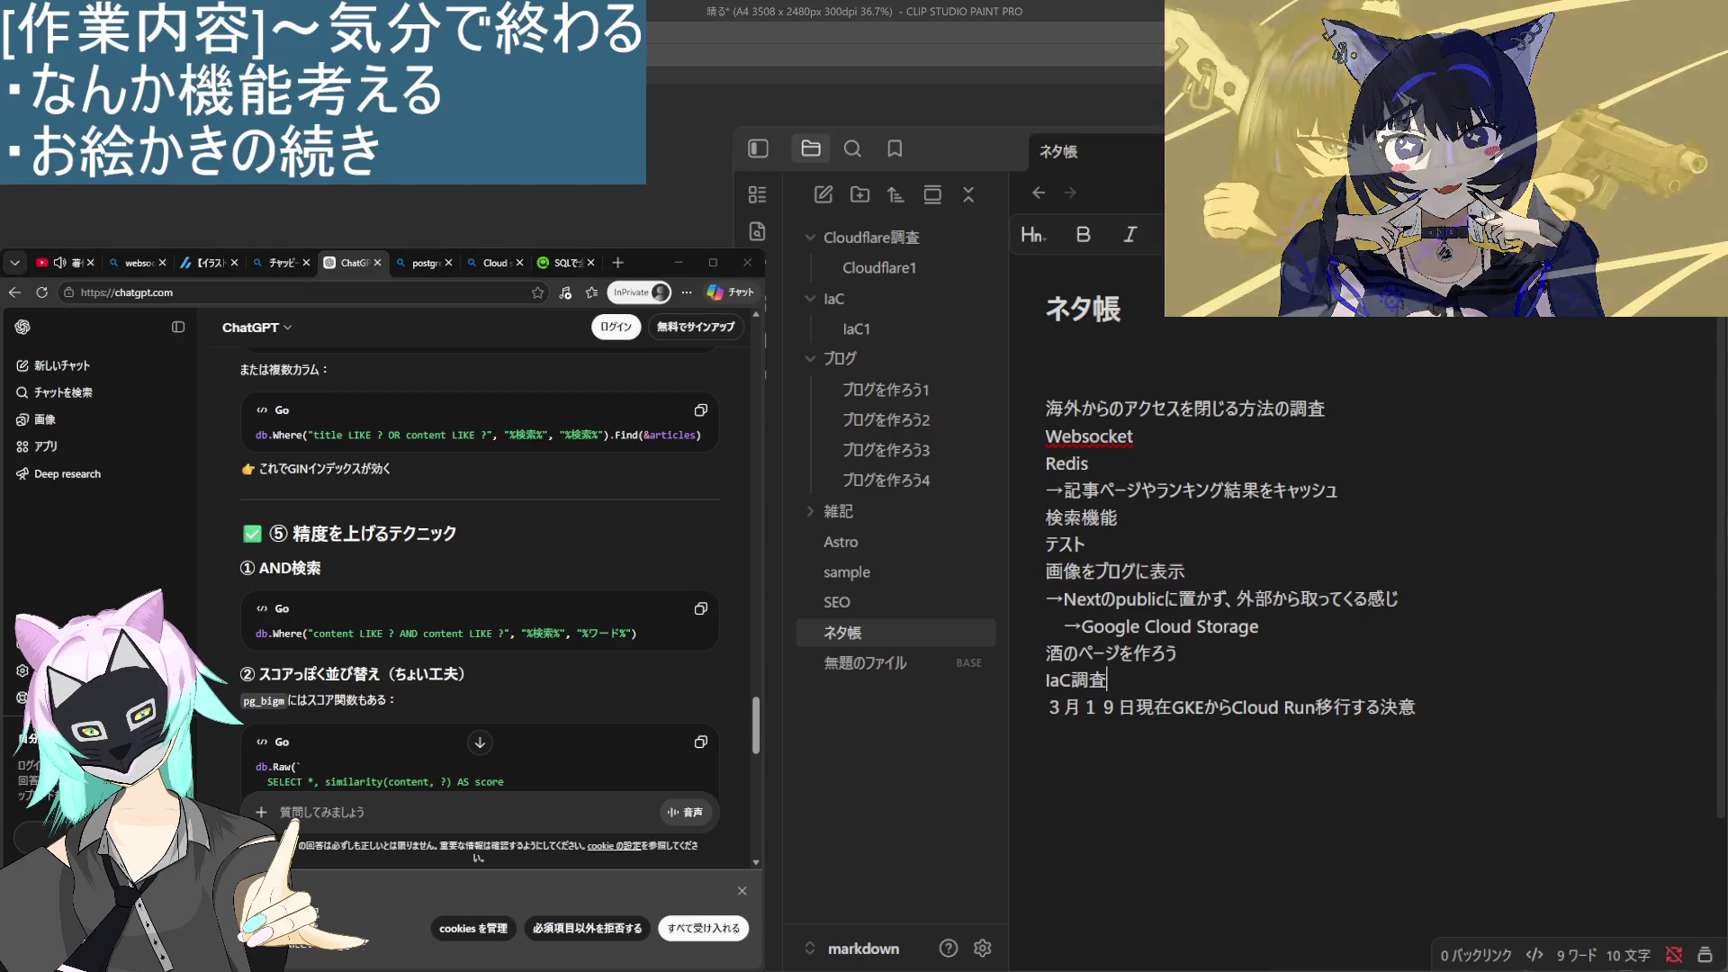
{"action": "triple_click", "coordinate": [1161, 654]}
{"action": "left_click", "coordinate": [1340, 639]}
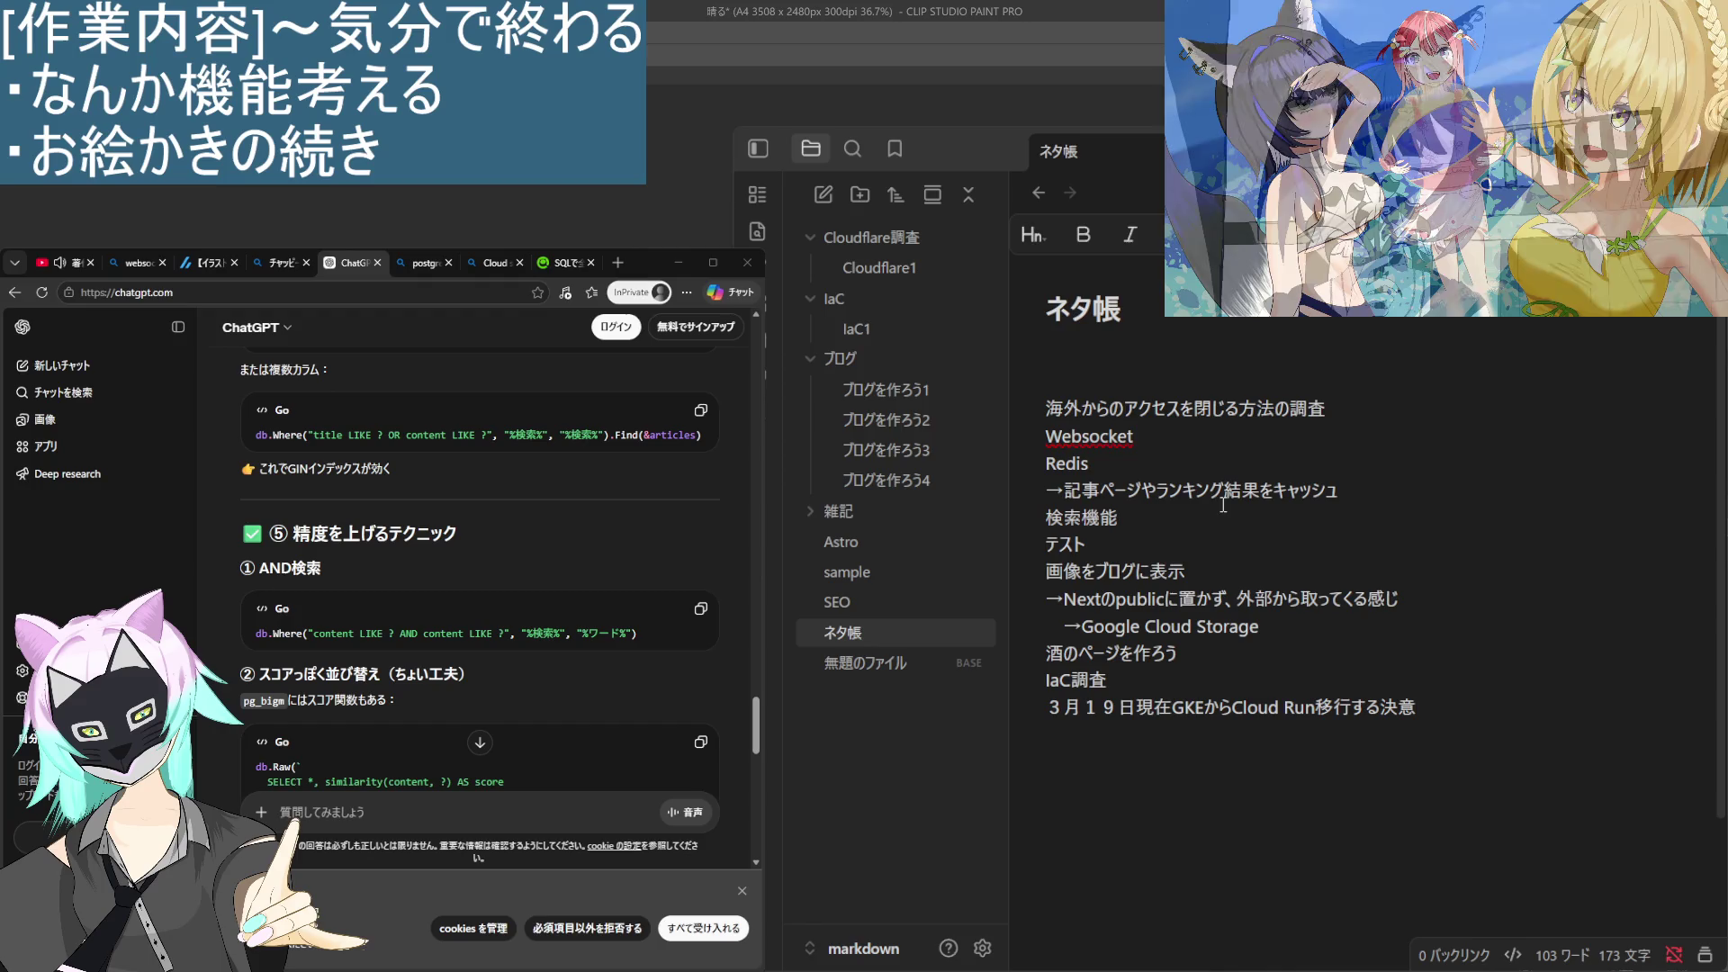
{"action": "left_click", "coordinate": [1199, 543]}
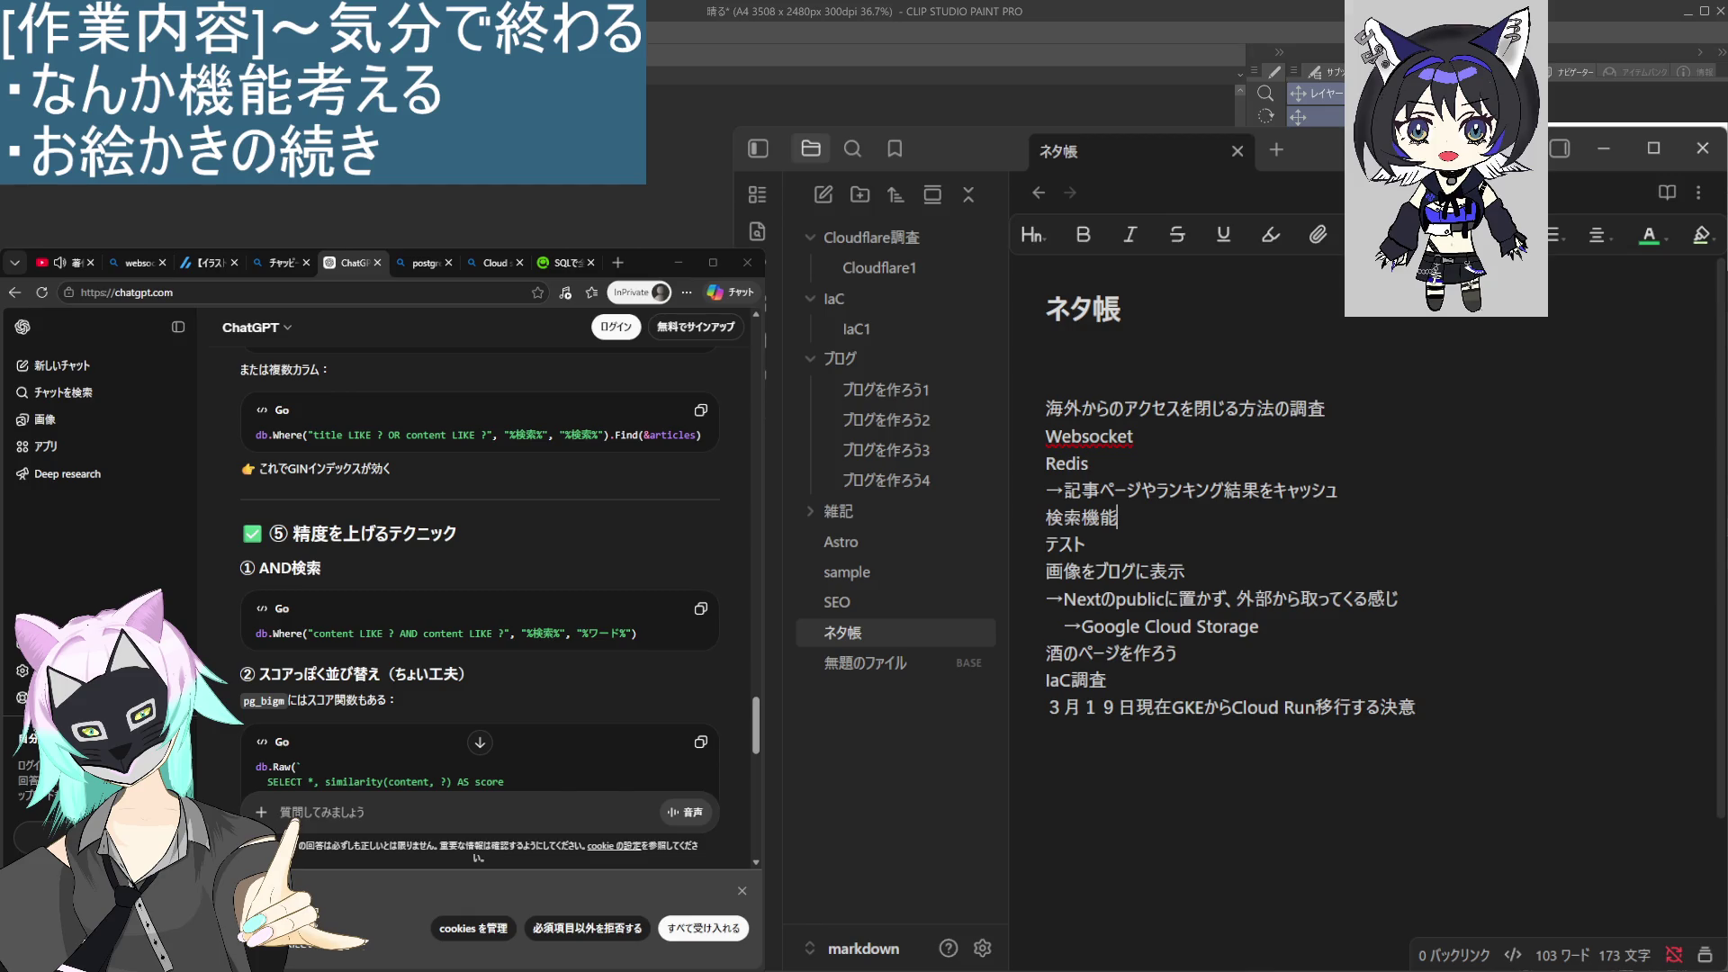
{"action": "double_click", "coordinate": [1067, 464]}
{"action": "left_click", "coordinate": [1284, 490]}
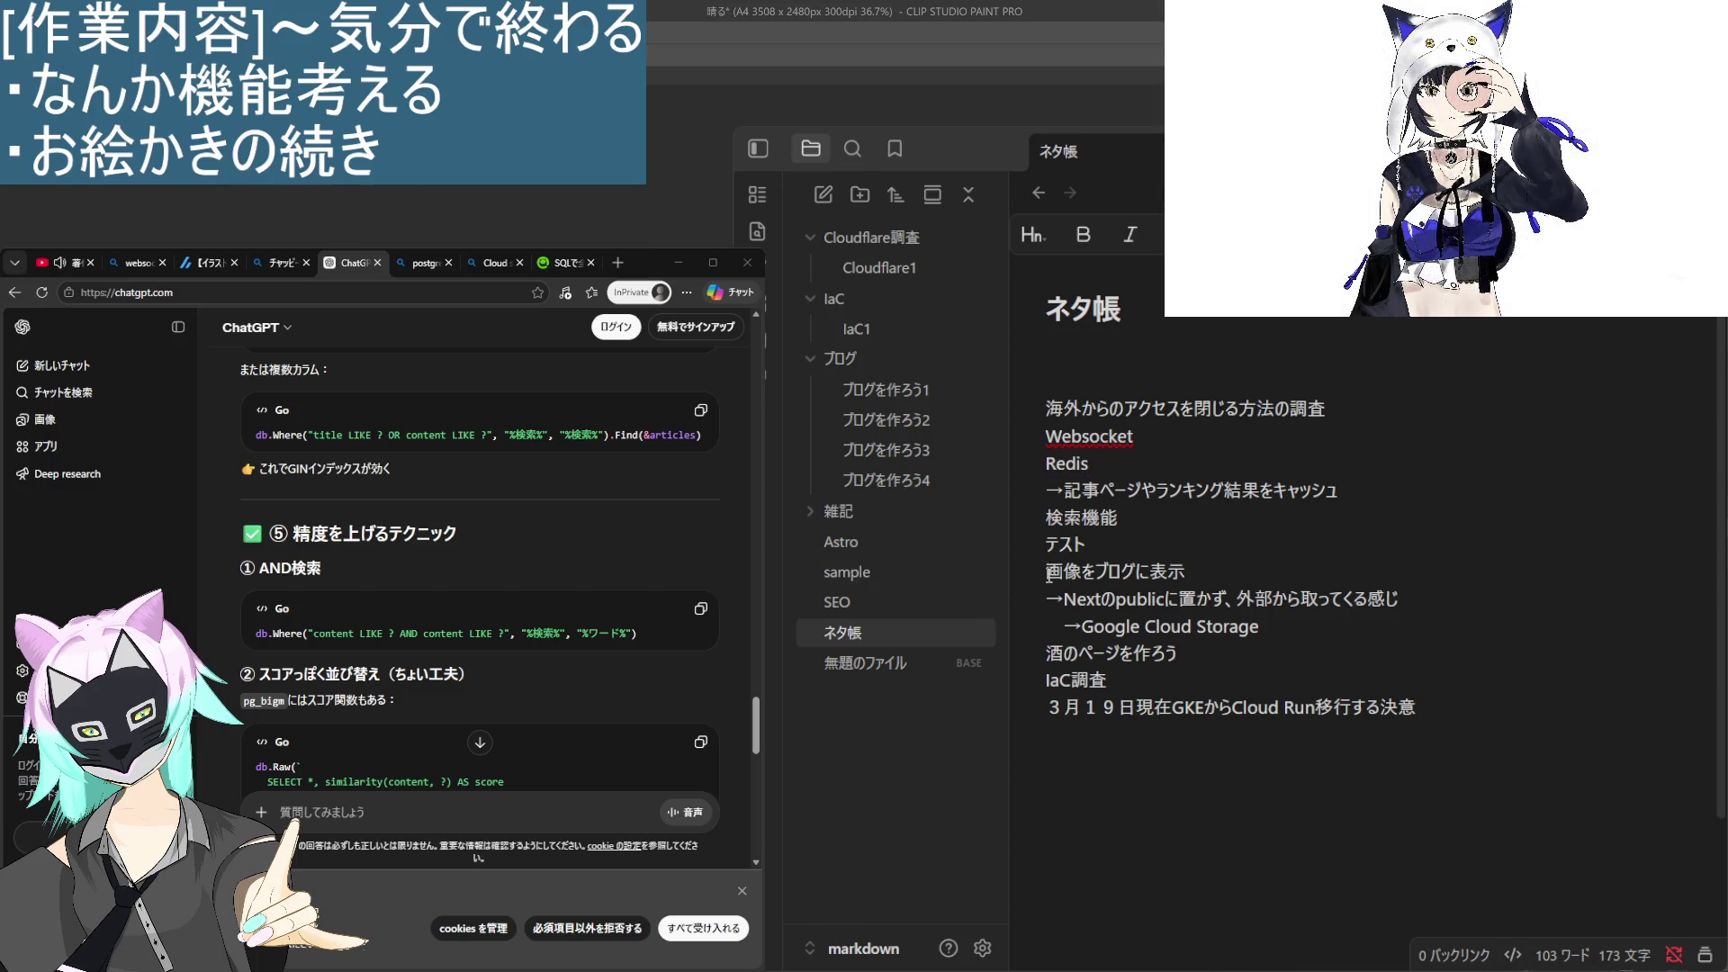
{"action": "mouse_move", "coordinate": [1049, 574]}
{"action": "left_mouse_down"}
{"action": "mouse_move", "coordinate": [1197, 577]}
{"action": "mouse_move", "coordinate": [1275, 625]}
{"action": "left_mouse_up"}
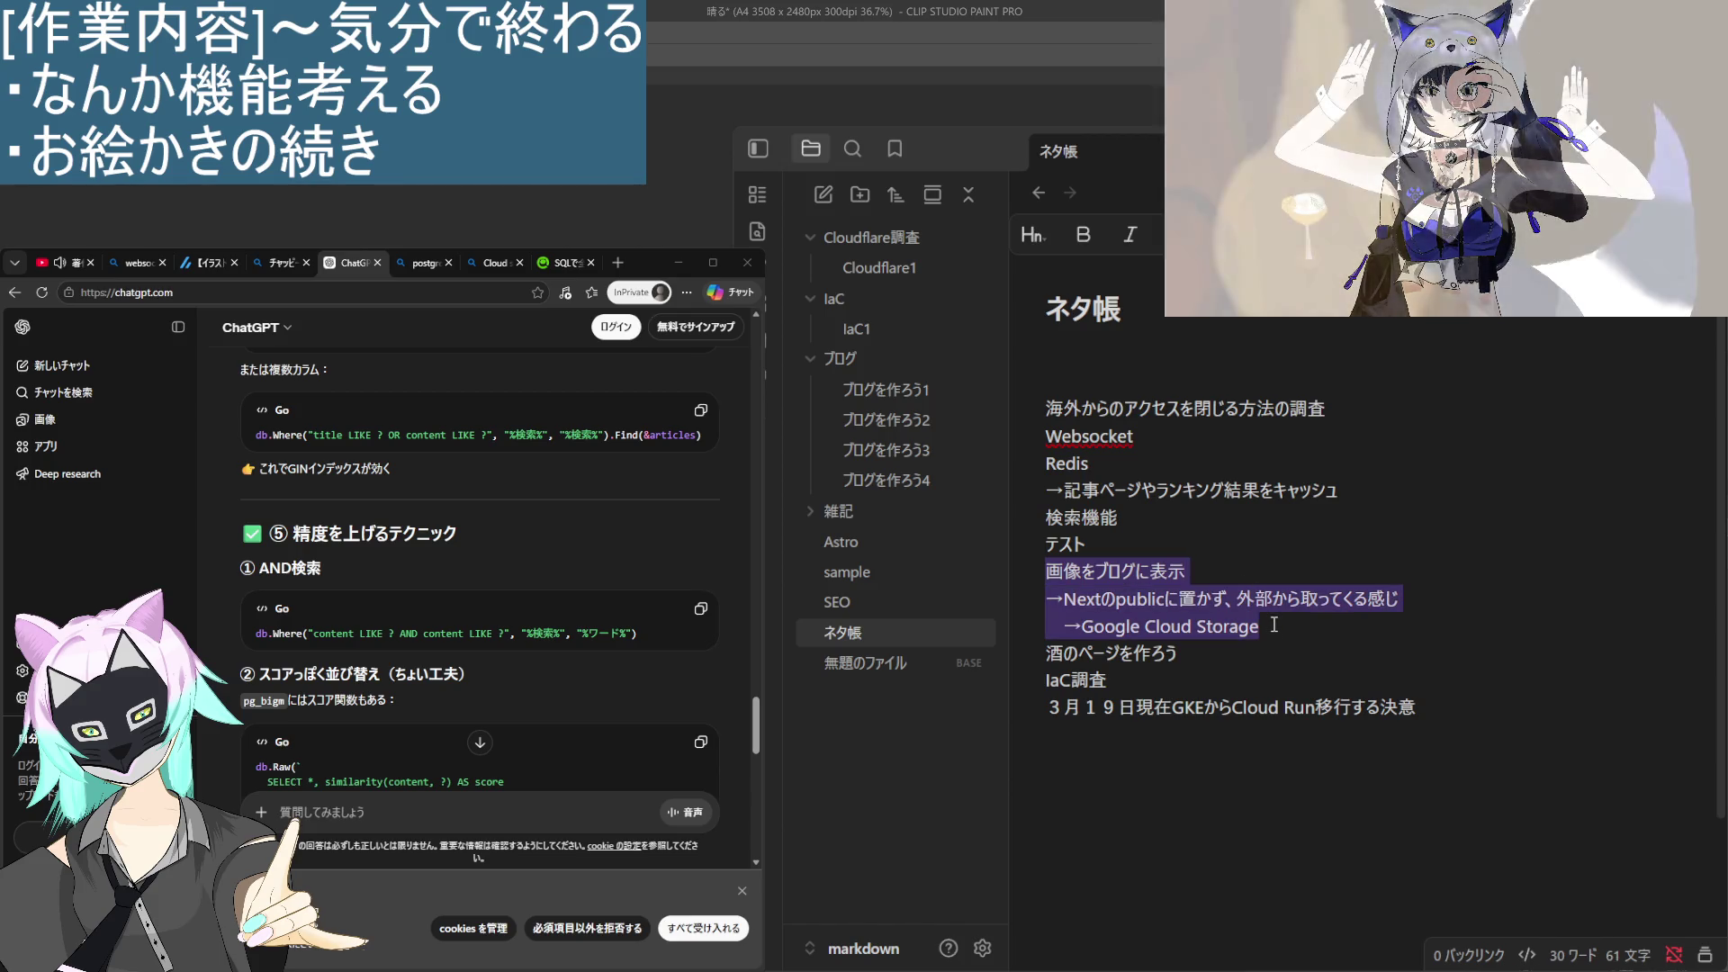
{"action": "left_click", "coordinate": [1274, 625]}
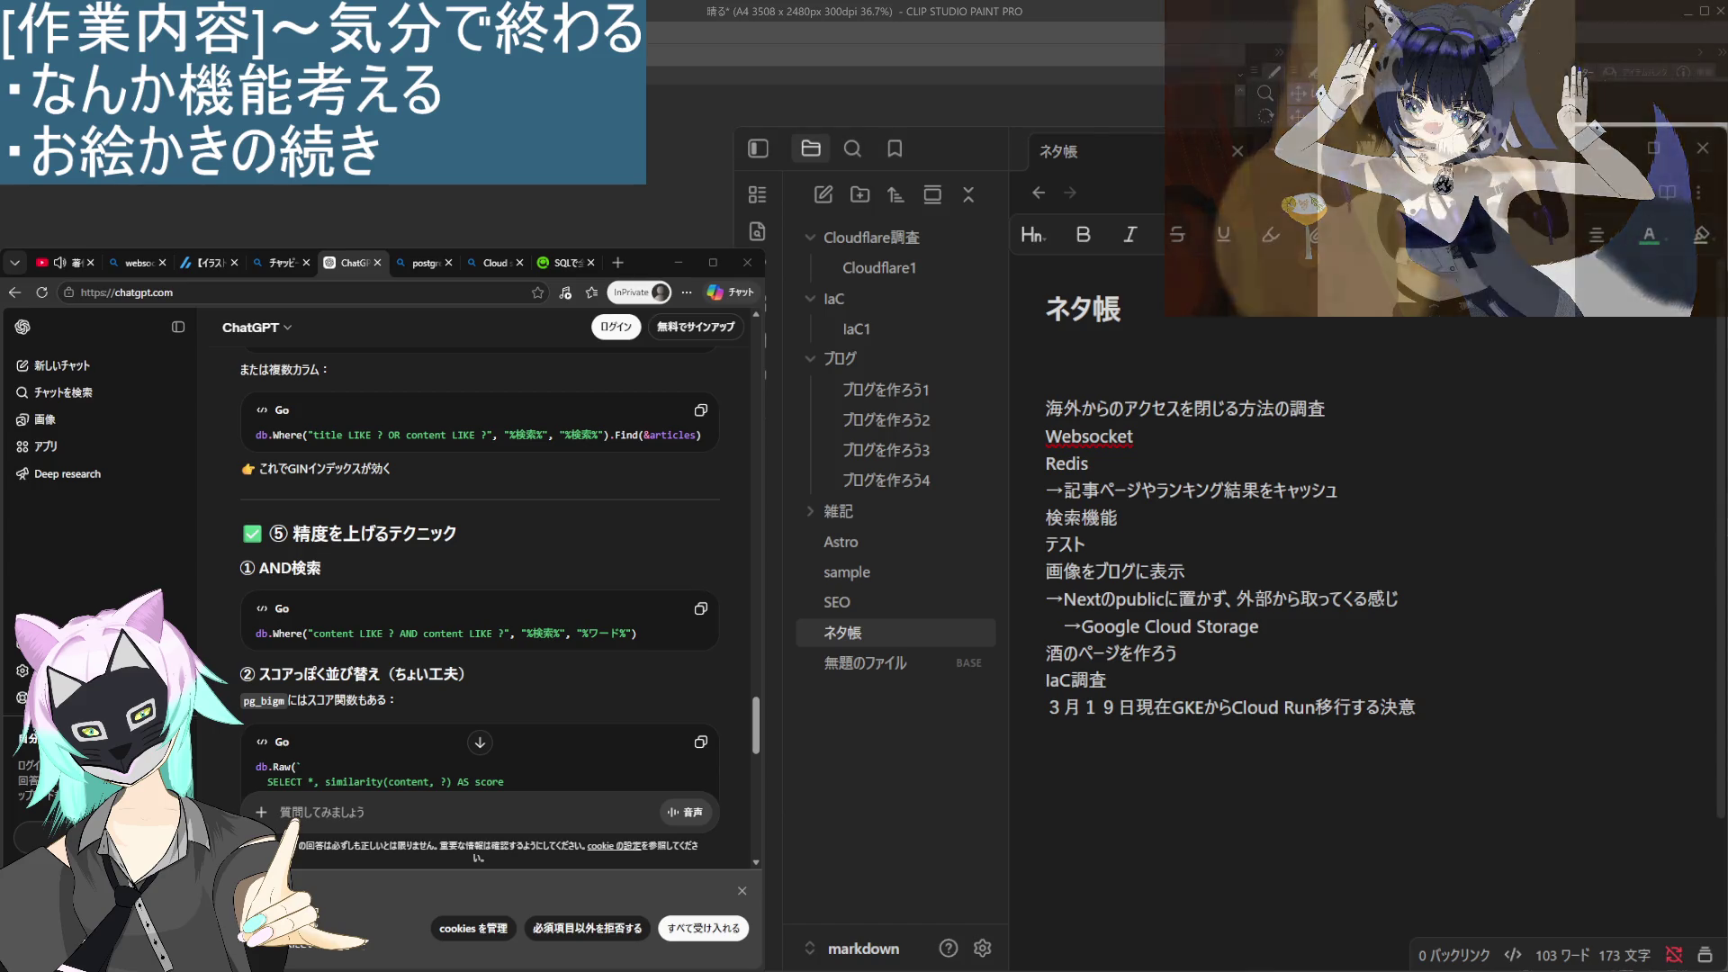
{"action": "left_click_drag", "start_coordinate": [1107, 681], "coordinate": [1225, 692]}
{"action": "left_click", "coordinate": [1226, 691]}
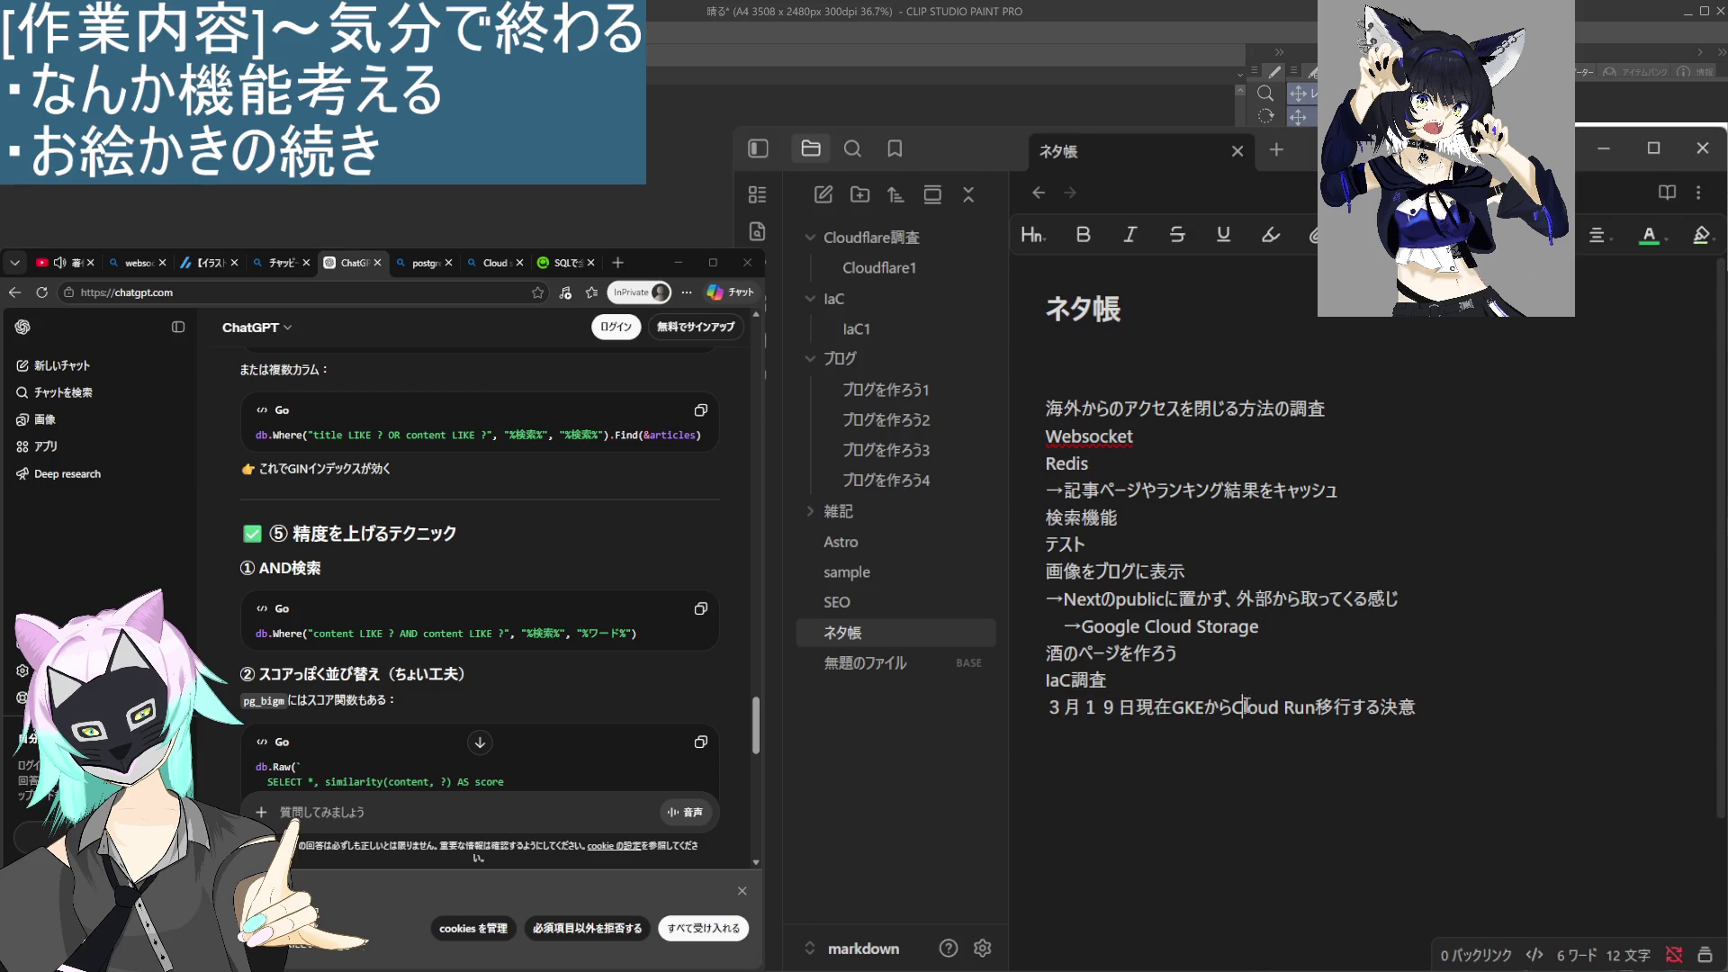
{"action": "left_click", "coordinate": [1282, 628]}
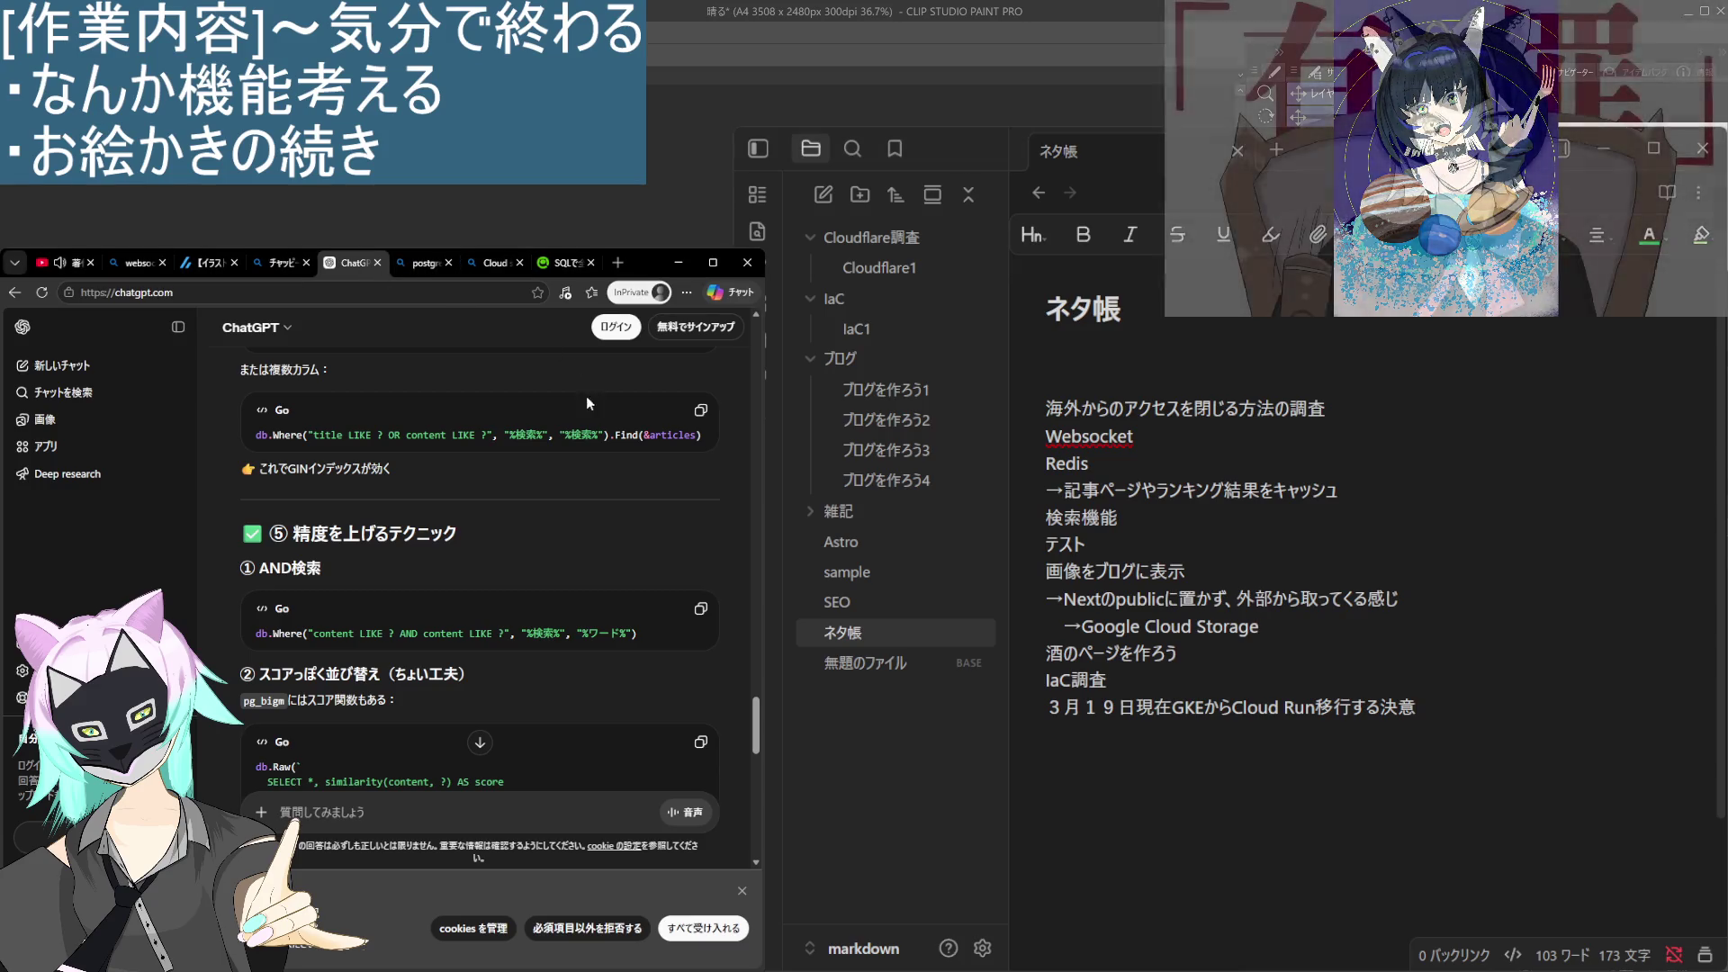
Close the ChatGPT tab so the Bing results for 'postgres 全文検索' show.
{"action": "left_click", "coordinate": [377, 263]}
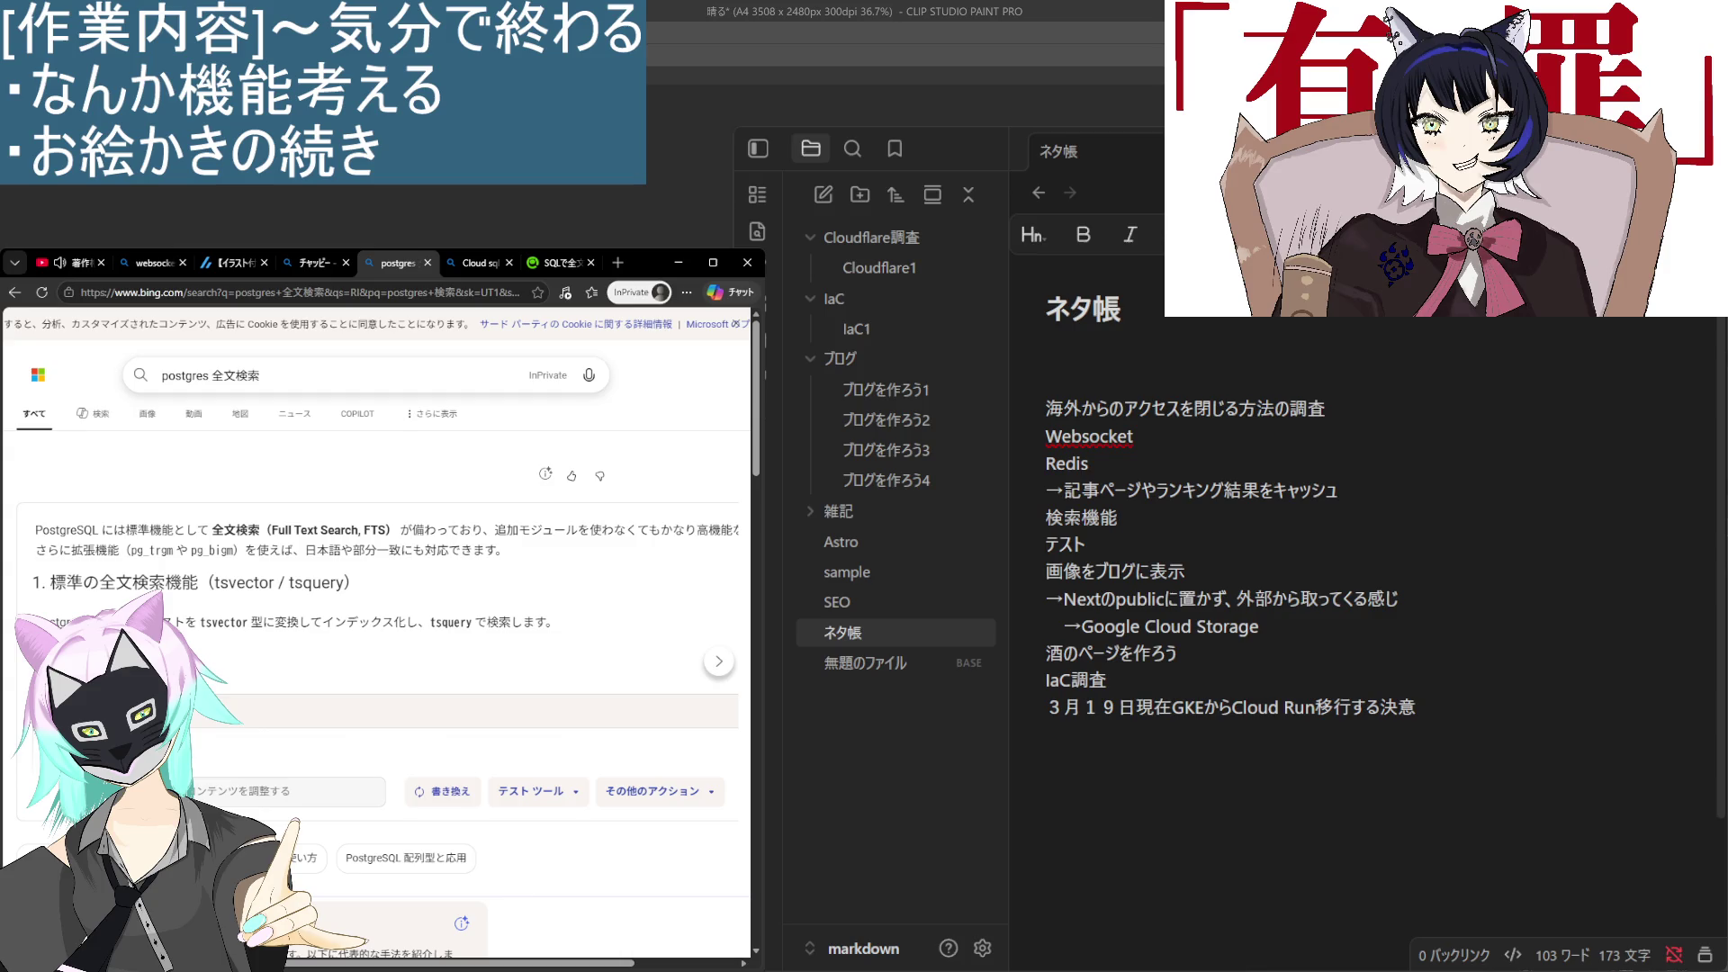